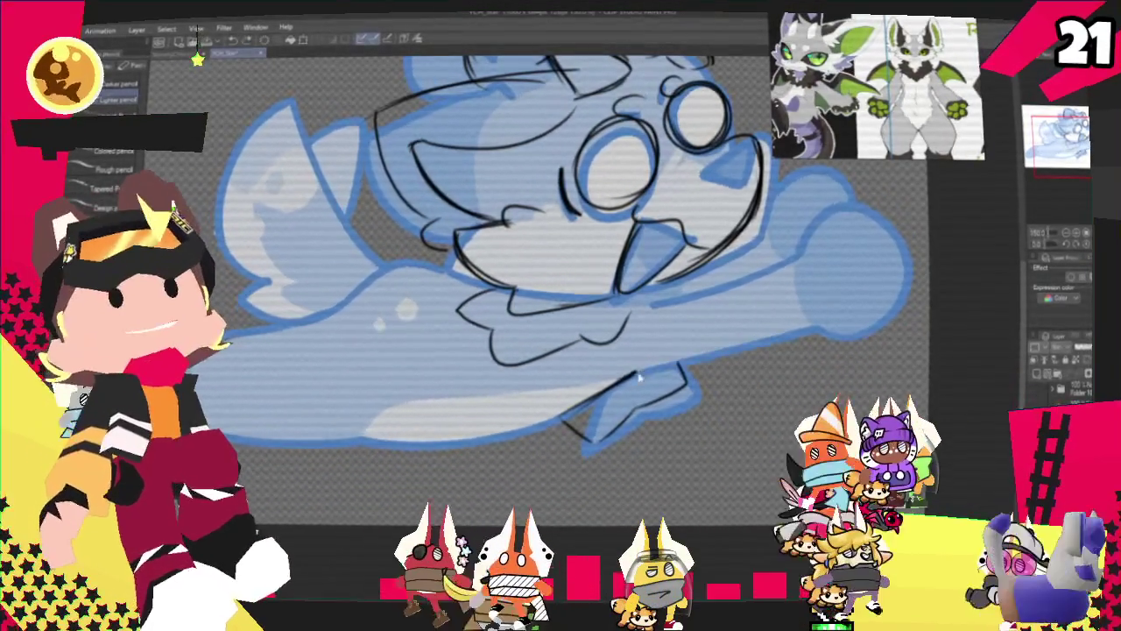
- Add a dark downward outline stroke and a short black curve over the blue silhouette
{"action": "left_click_drag", "start_coordinate": [832, 210], "coordinate": [814, 332]}
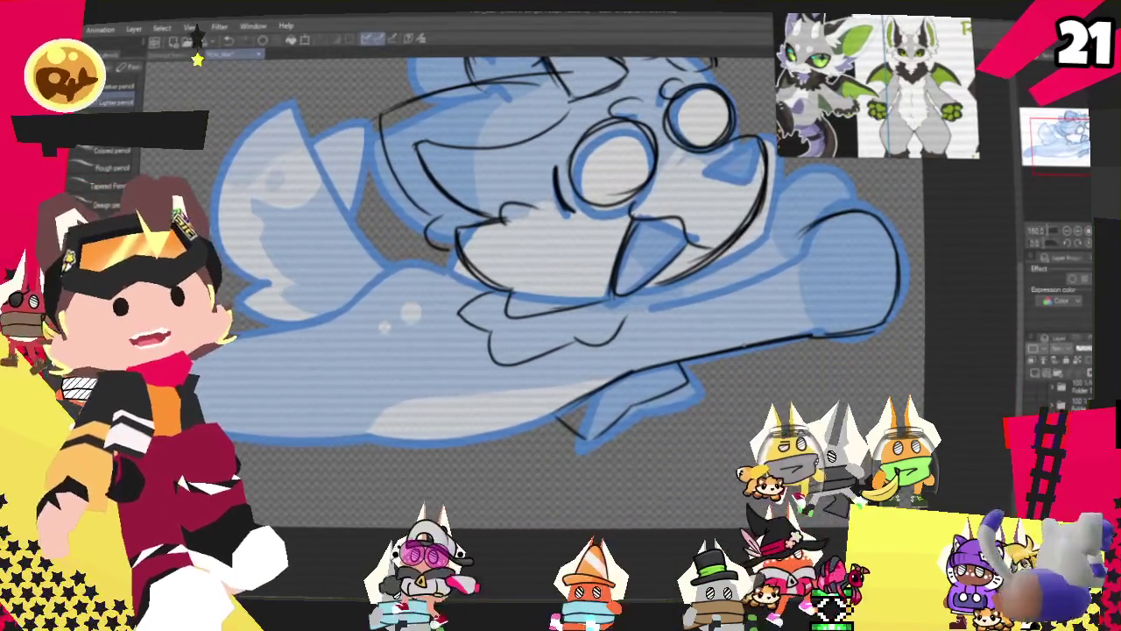
{"action": "left_click_drag", "start_coordinate": [561, 263], "coordinate": [525, 241]}
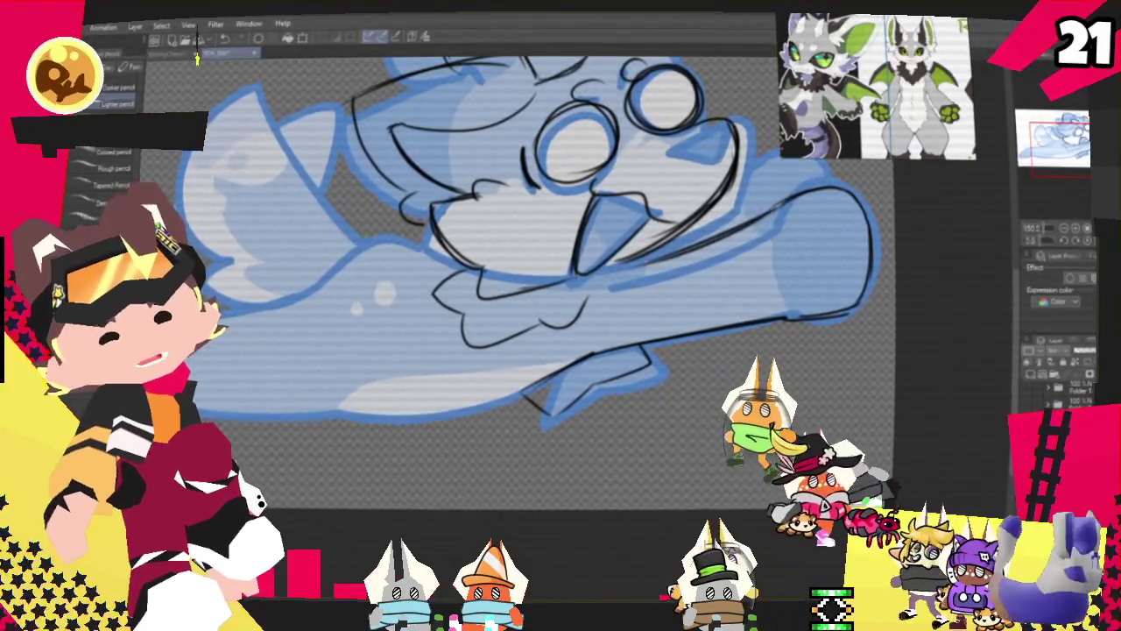
{"action": "left_click_drag", "start_coordinate": [560, 263], "coordinate": [477, 359]}
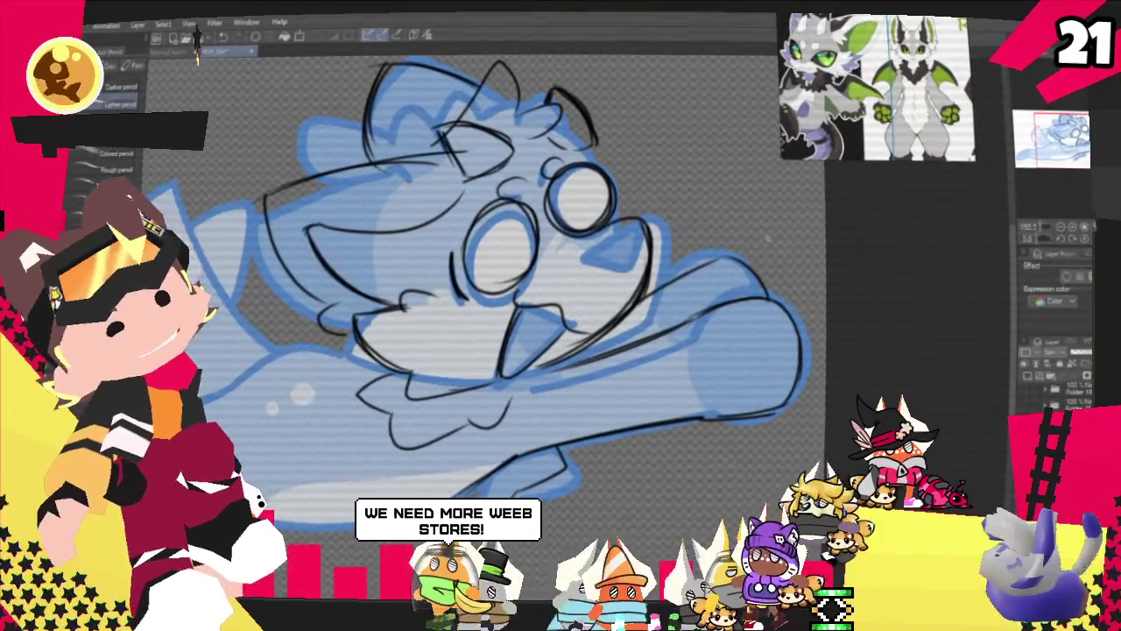
{"action": "left_click_drag", "start_coordinate": [743, 254], "coordinate": [789, 302]}
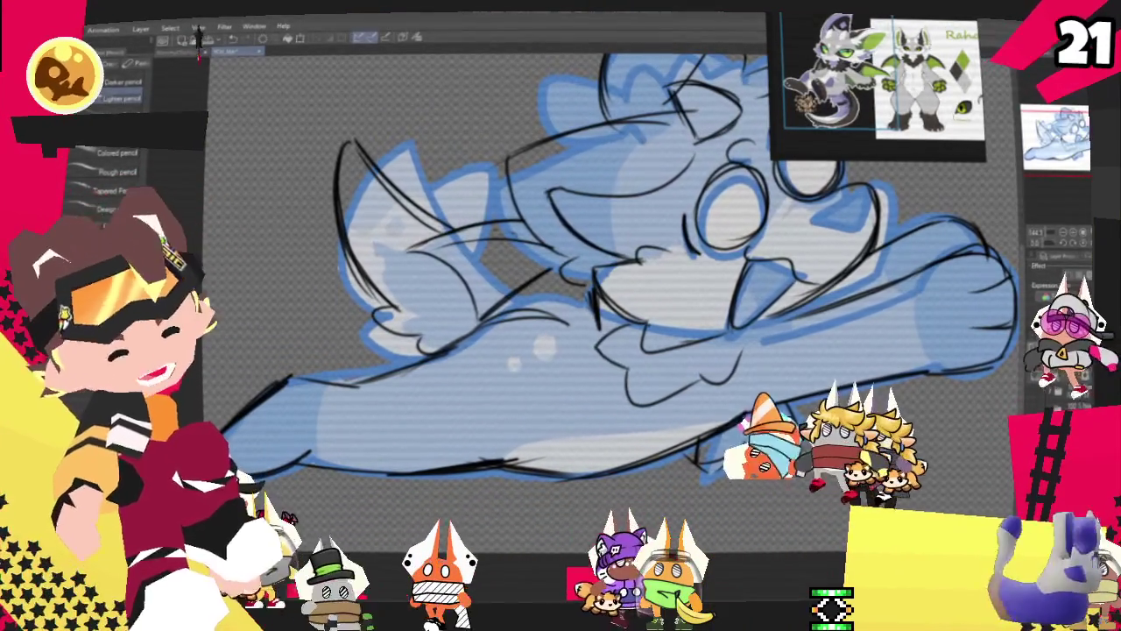
- Rotate and reposition the canvas to tilt the sketch for inking
{"action": "mouse_move", "coordinate": [613, 306]}
{"action": "left_mouse_down"}
{"action": "mouse_move", "coordinate": [560, 289]}
{"action": "mouse_move", "coordinate": [525, 302]}
{"action": "left_mouse_up"}
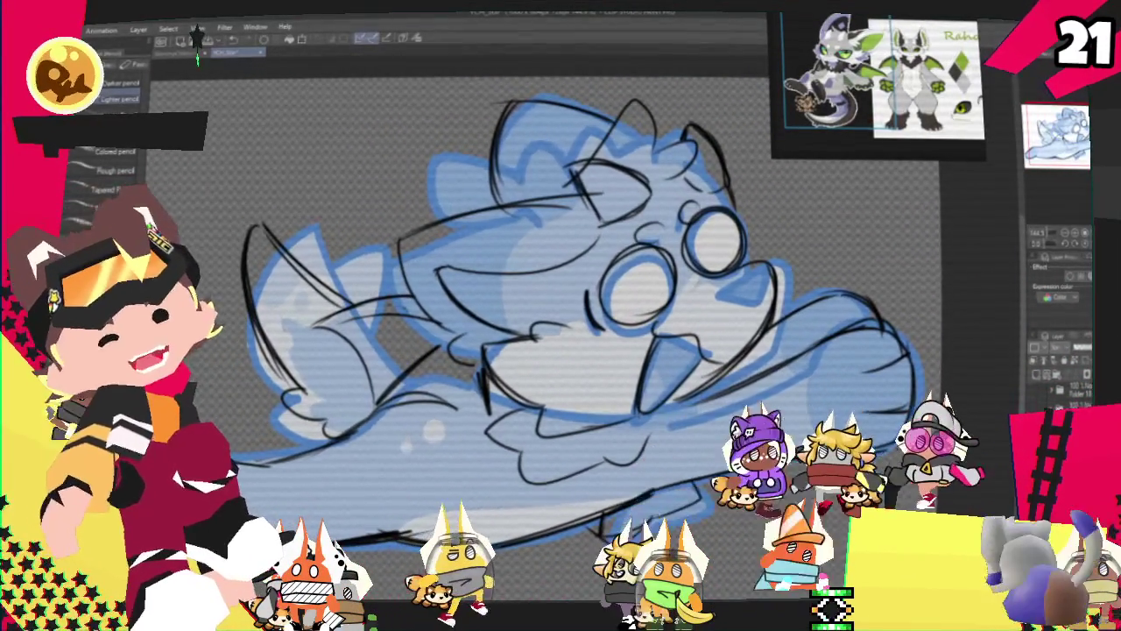
{"action": "left_click_drag", "start_coordinate": [526, 302], "coordinate": [561, 354]}
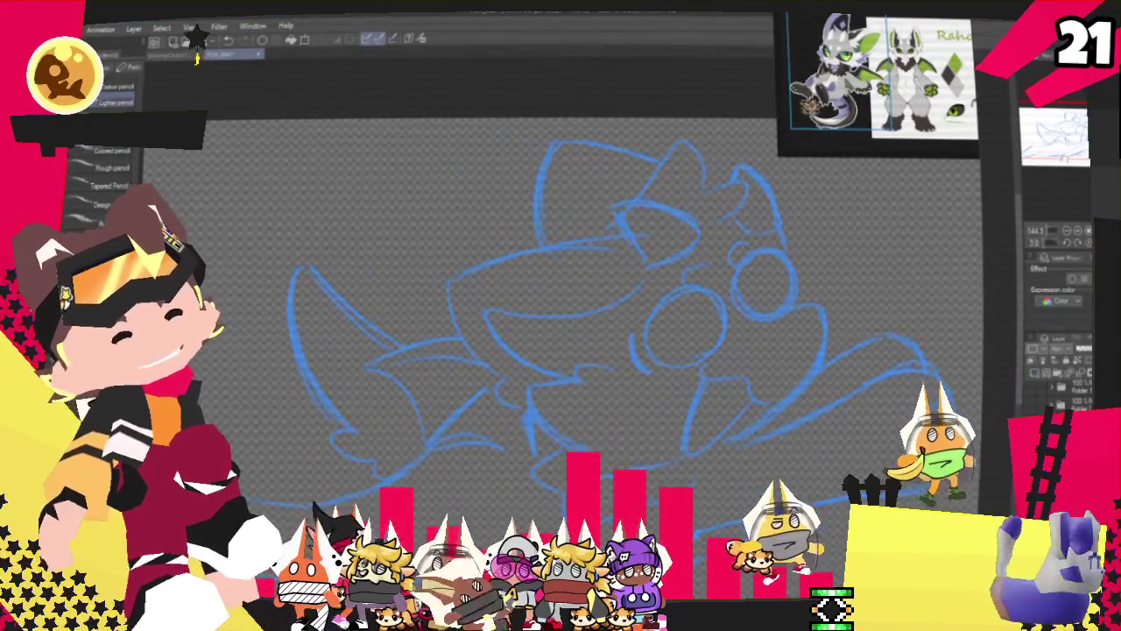
- Zoom out over the whole sketch and step the Mill pen 2 test stroke through undo and redo
{"action": "key", "text": "ctrl+minus"}
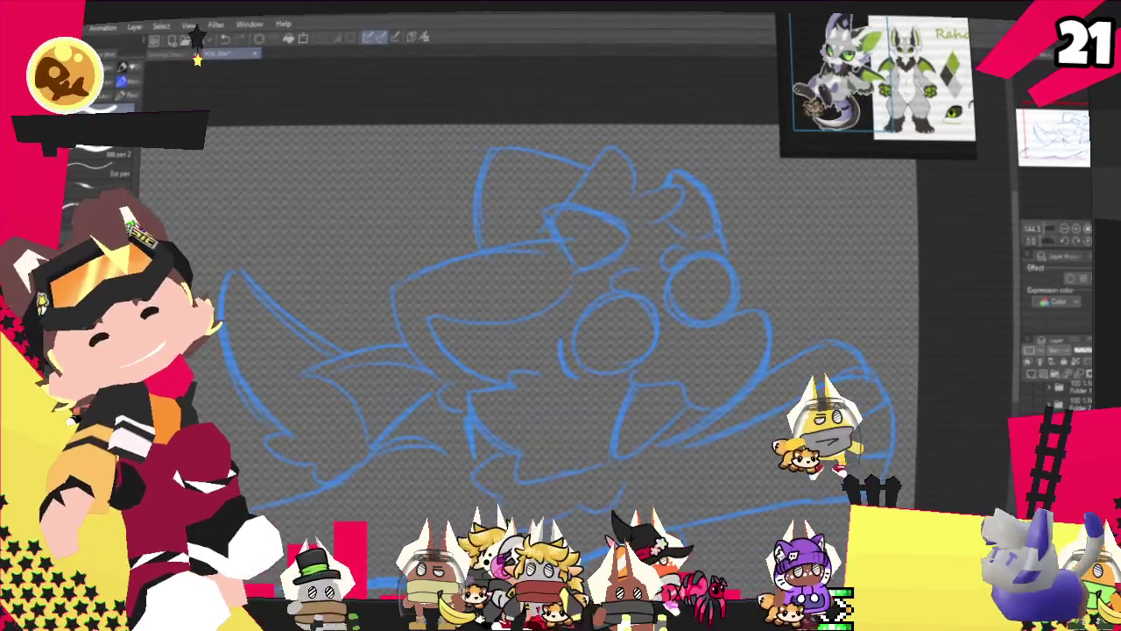
{"action": "scroll", "coordinate": [569, 333], "scroll_direction": "down", "scroll_amount": 2}
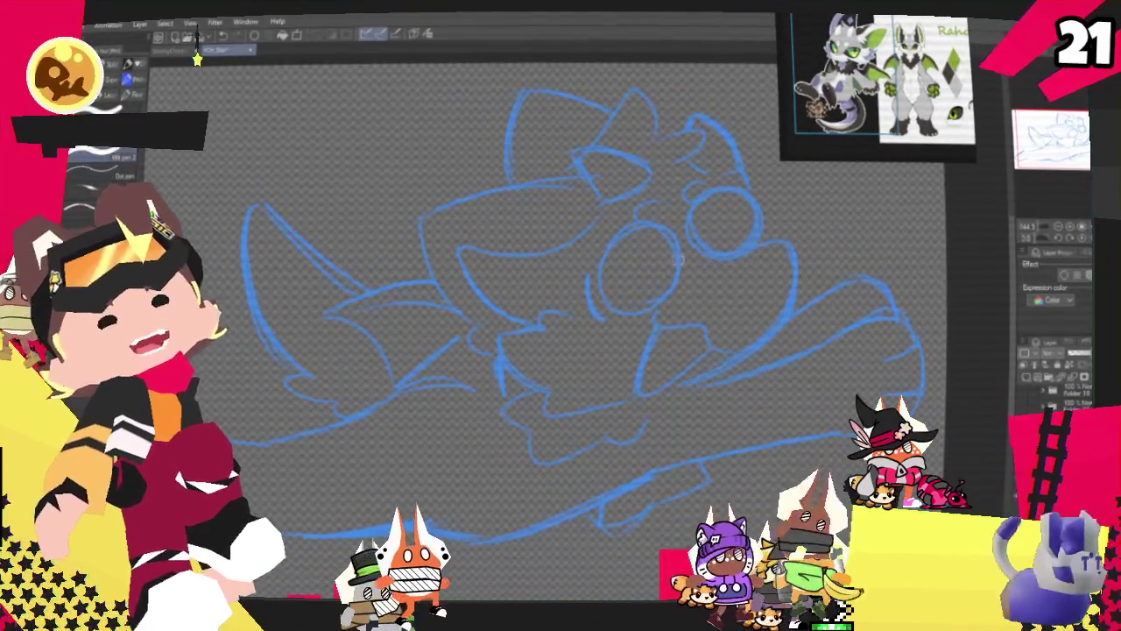
{"action": "key", "text": "ctrl+z"}
{"action": "key", "text": "ctrl+z"}
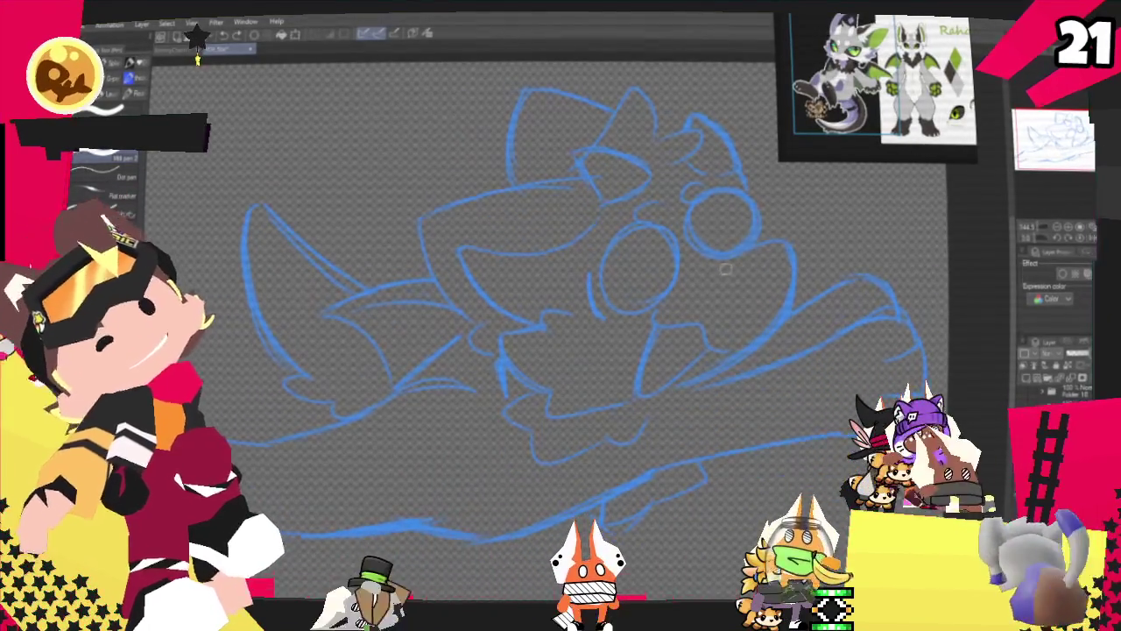
{"action": "key", "text": "ctrl+y"}
{"action": "key", "text": "ctrl+y"}
{"action": "key", "text": "ctrl+z"}
{"action": "key", "text": "ctrl+z"}
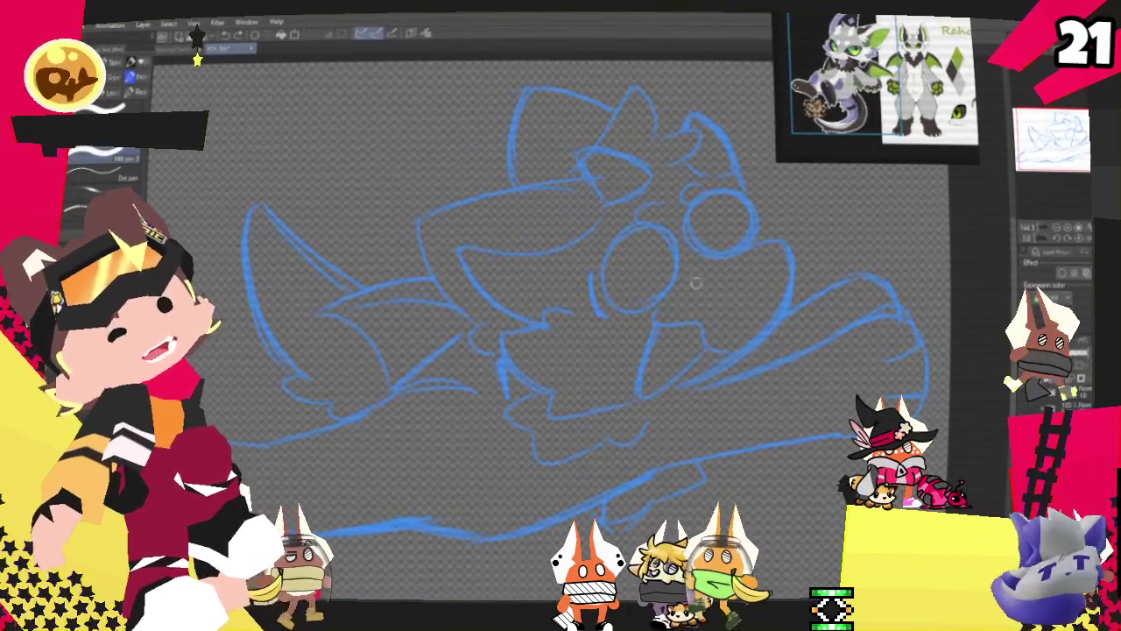
{"action": "key", "text": "ctrl+y"}
{"action": "key", "text": "ctrl+y"}
- Ink the mouth's V shape and a longer curve above it ending in a hook
{"action": "key", "text": "ctrl+z"}
{"action": "key", "text": "ctrl+y"}
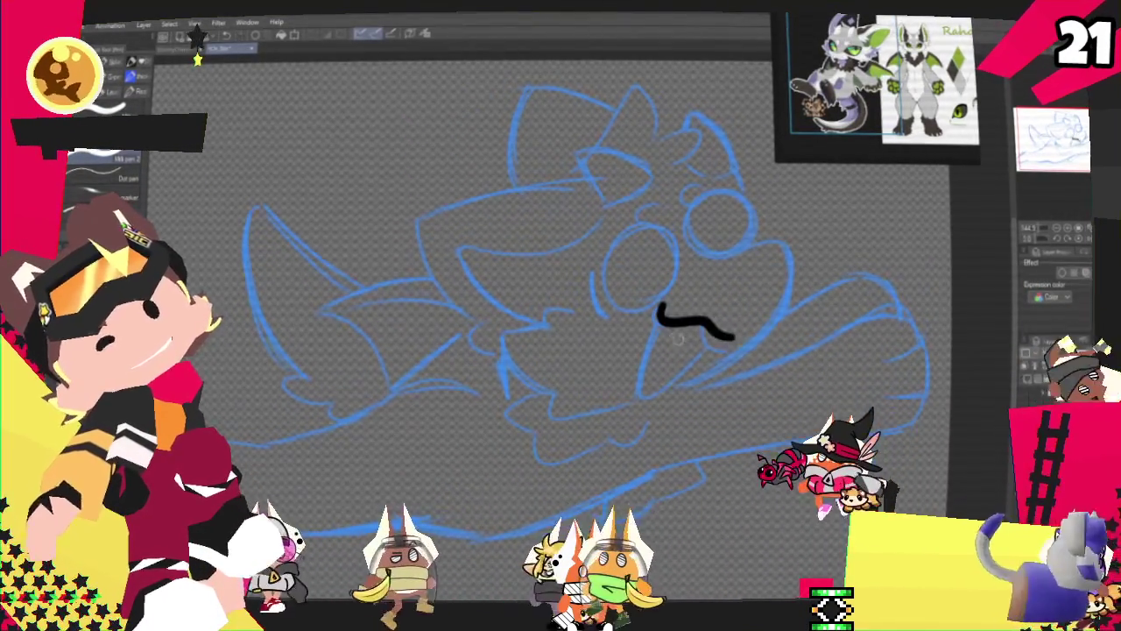
{"action": "key", "text": "ctrl+y"}
{"action": "key", "text": "ctrl+z"}
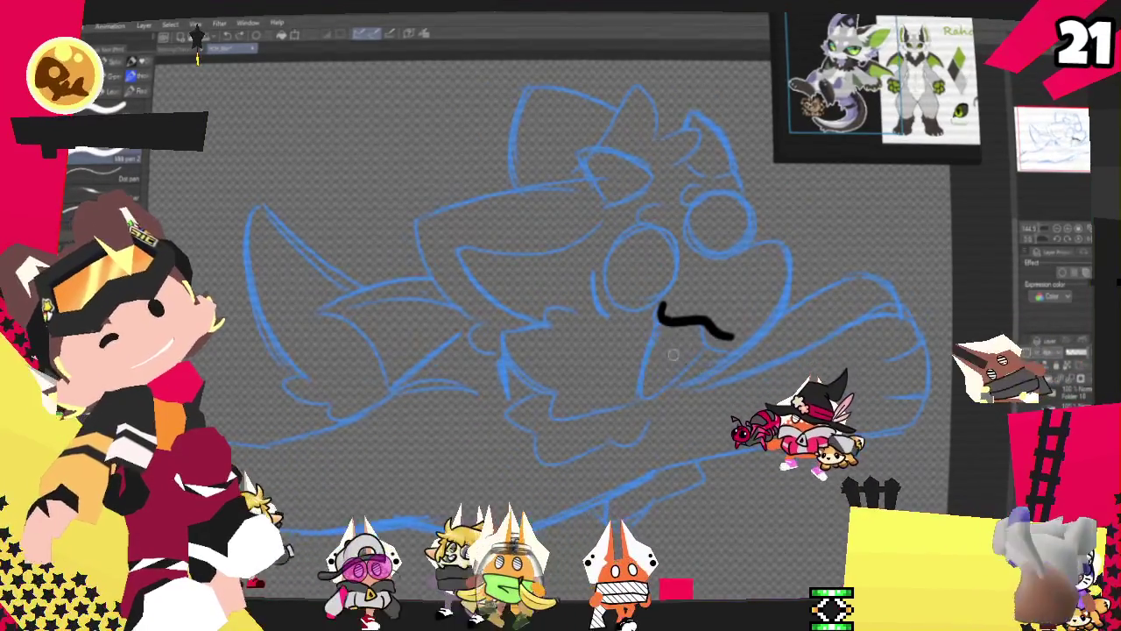
{"action": "key", "text": "ctrl+y"}
{"action": "key", "text": "ctrl+y"}
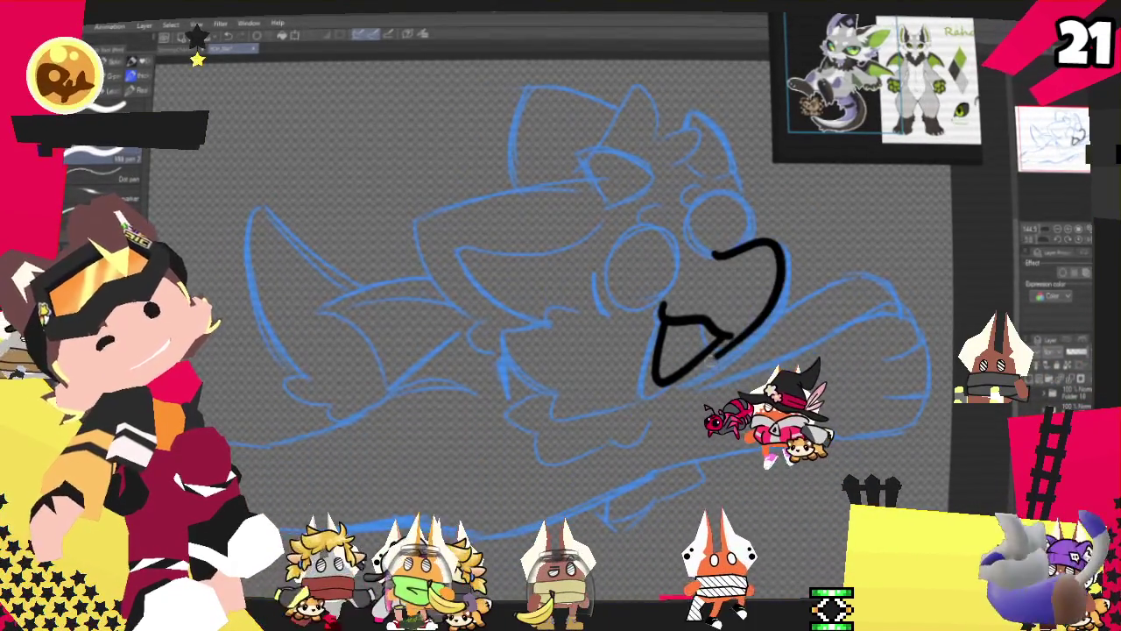
{"action": "key", "text": "ctrl+z"}
{"action": "left_click_drag", "start_coordinate": [725, 254], "coordinate": [721, 362]}
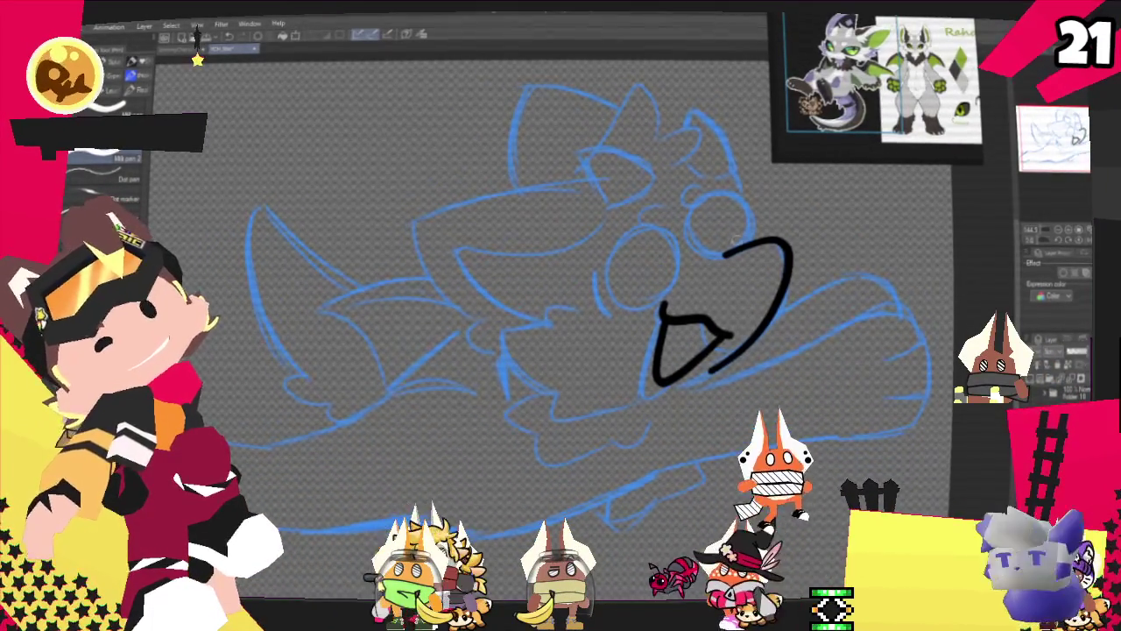
{"action": "key", "text": "ctrl+y"}
{"action": "key", "text": "ctrl+z"}
{"action": "key", "text": "ctrl+y"}
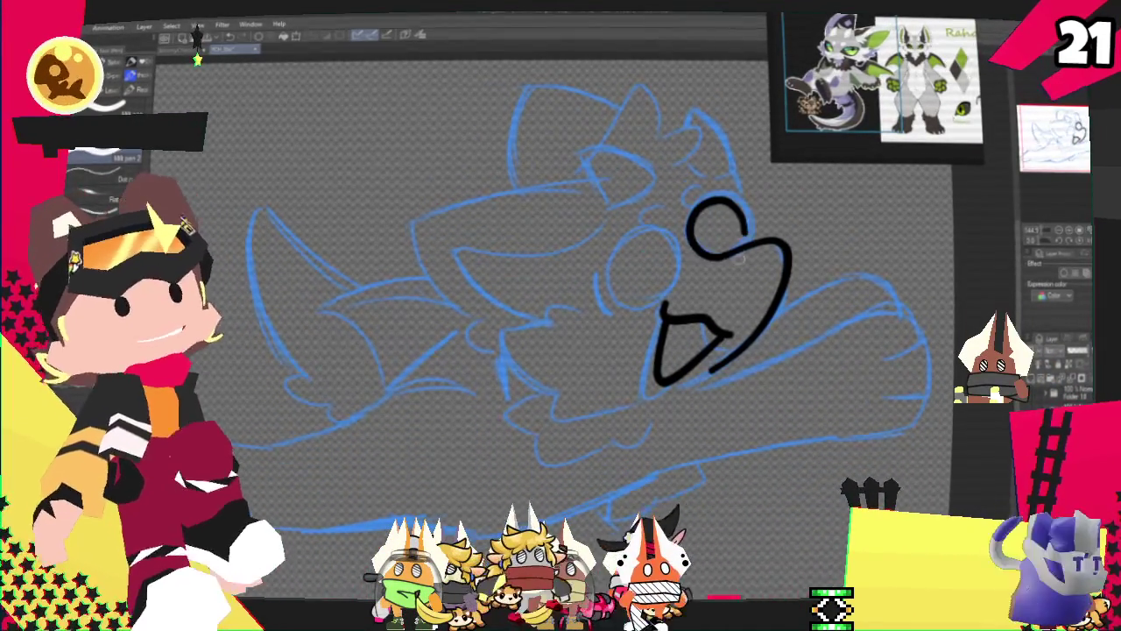
{"action": "left_click_drag", "start_coordinate": [721, 246], "coordinate": [695, 245]}
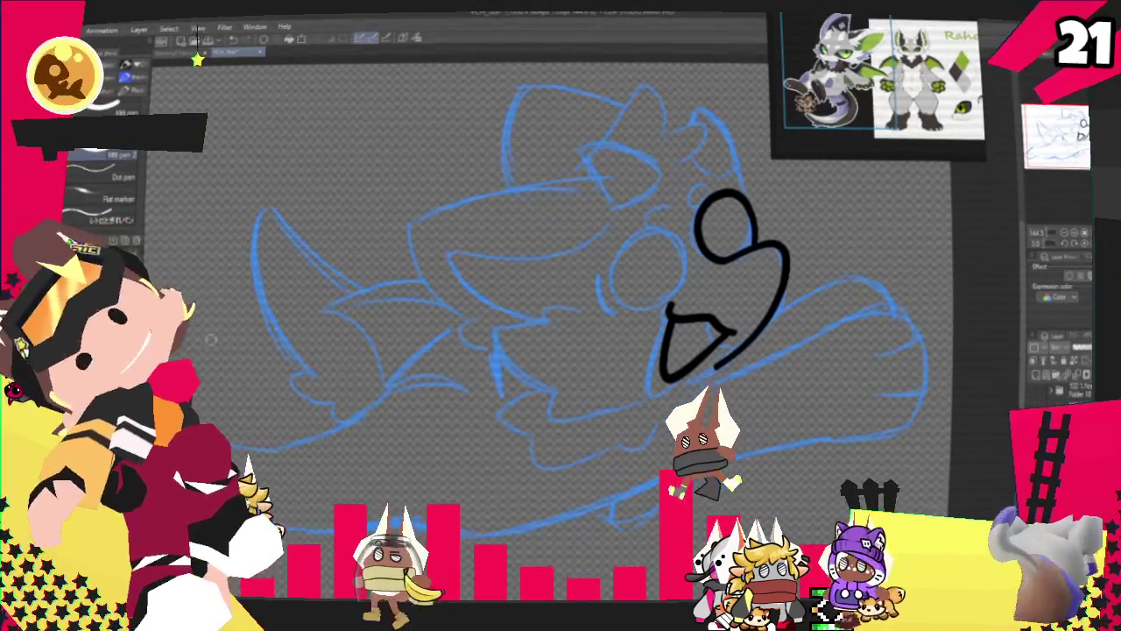
- Ink an arc above the right circle and close it into an eye shape
{"action": "scroll", "coordinate": [560, 350], "scroll_direction": "down", "scroll_amount": 3}
{"action": "scroll", "coordinate": [710, 424], "scroll_direction": "up", "scroll_amount": 1}
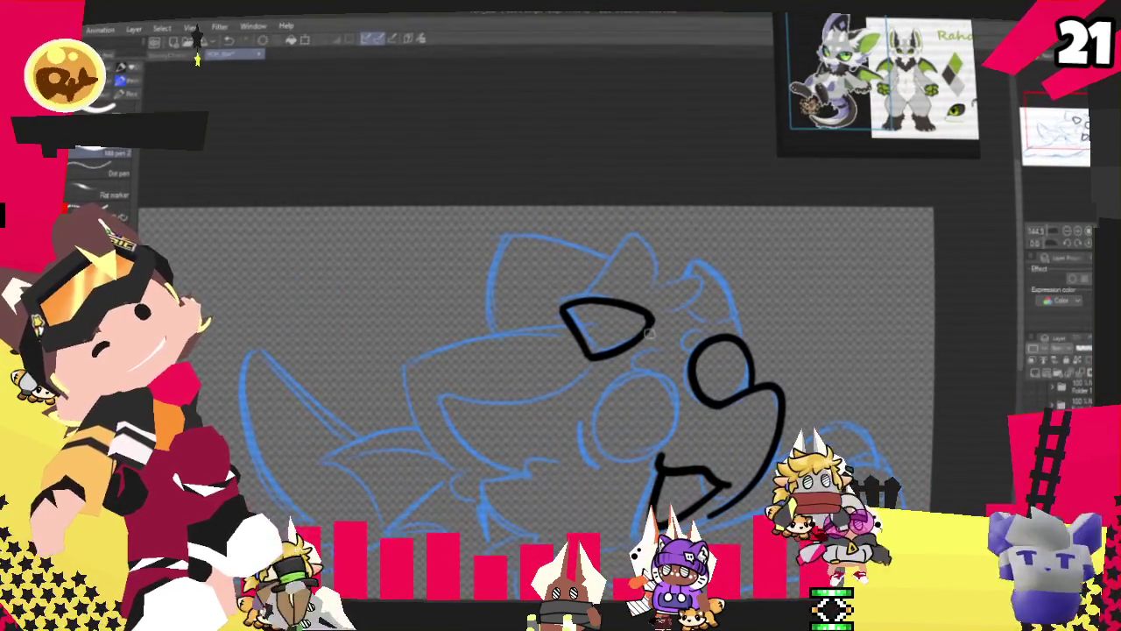
{"action": "left_click_drag", "start_coordinate": [685, 278], "coordinate": [732, 320]}
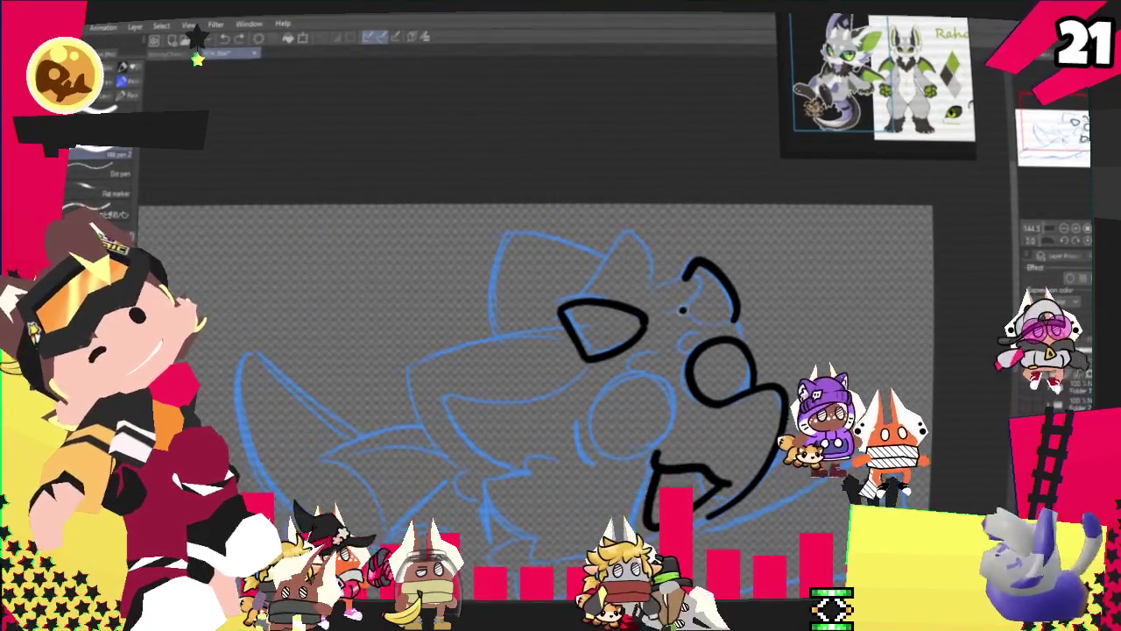
{"action": "left_click_drag", "start_coordinate": [681, 308], "coordinate": [736, 319]}
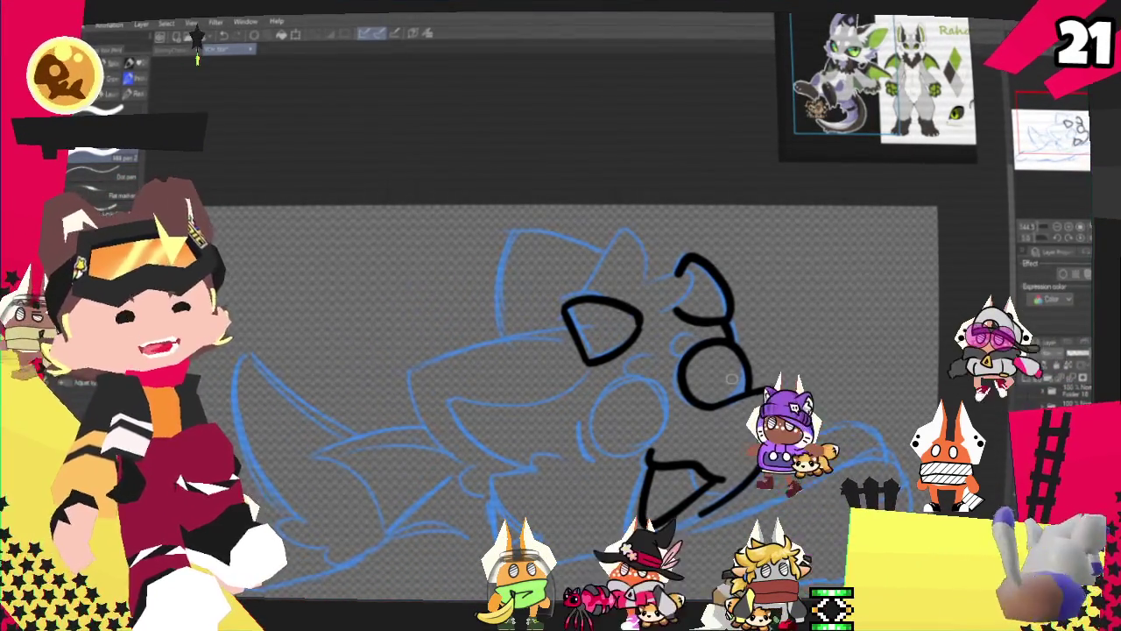
{"action": "scroll", "coordinate": [561, 386], "scroll_direction": "up", "scroll_amount": 1}
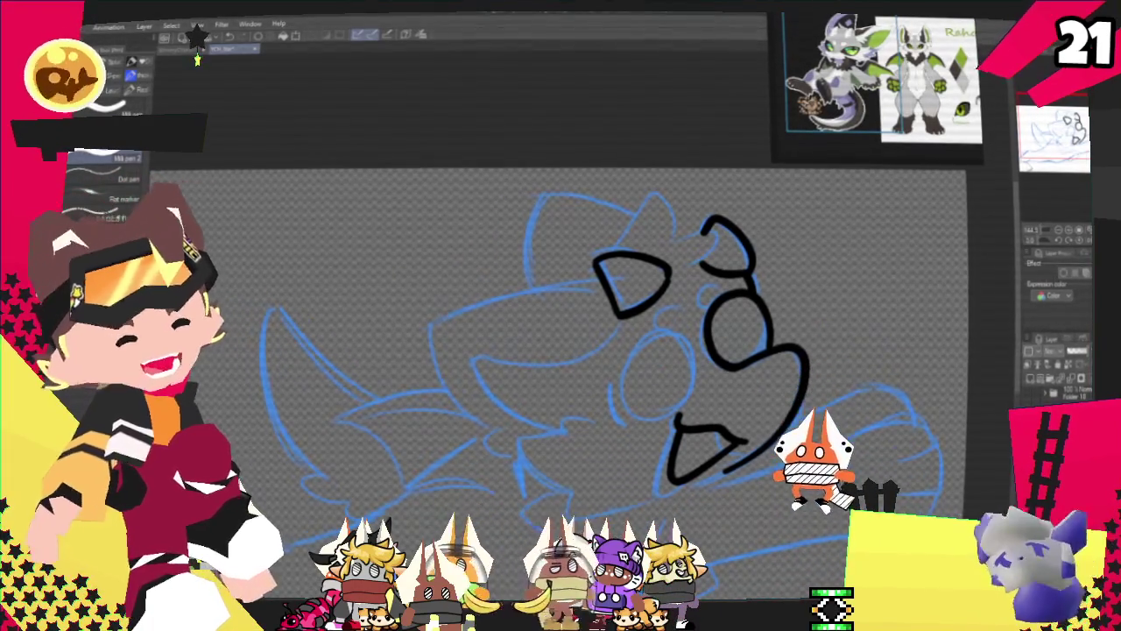
- Ink the upper-right ear strokes and a long curve down the face from the eye
{"action": "scroll", "coordinate": [945, 197], "scroll_direction": "up", "scroll_amount": 3}
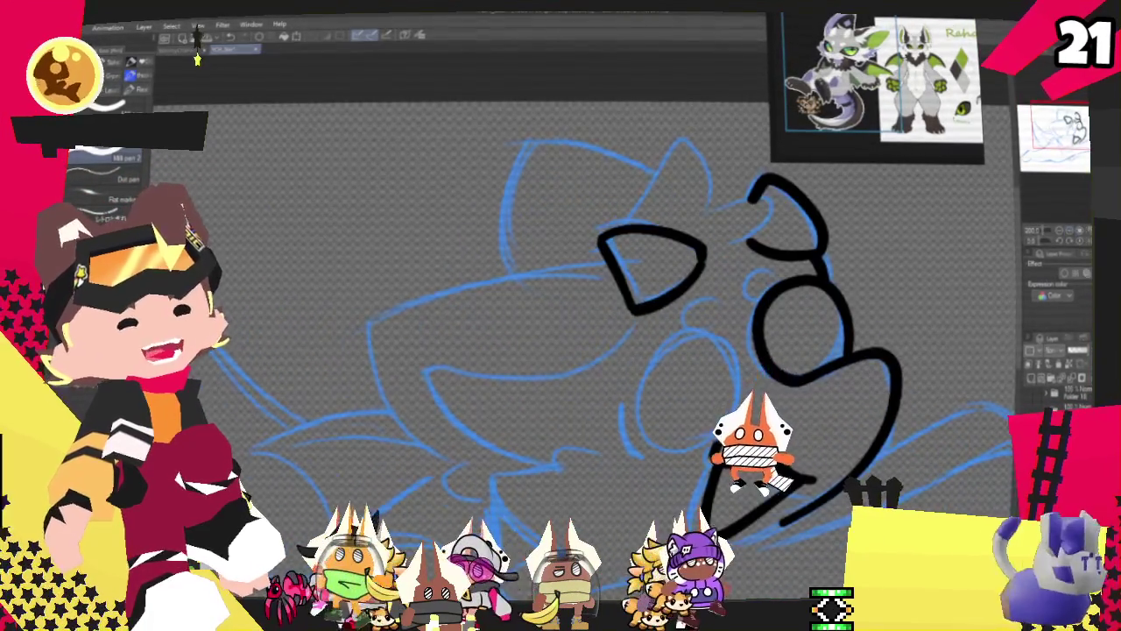
{"action": "left_click_drag", "start_coordinate": [647, 263], "coordinate": [696, 233]}
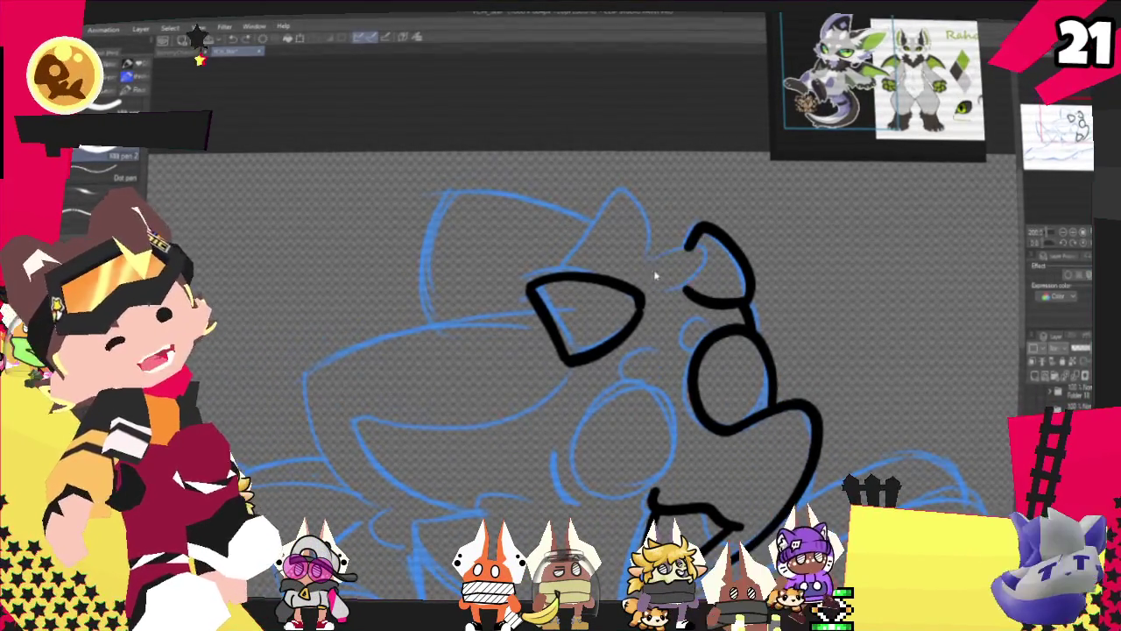
{"action": "left_click_drag", "start_coordinate": [644, 267], "coordinate": [701, 244]}
{"action": "left_click_drag", "start_coordinate": [666, 294], "coordinate": [701, 261]}
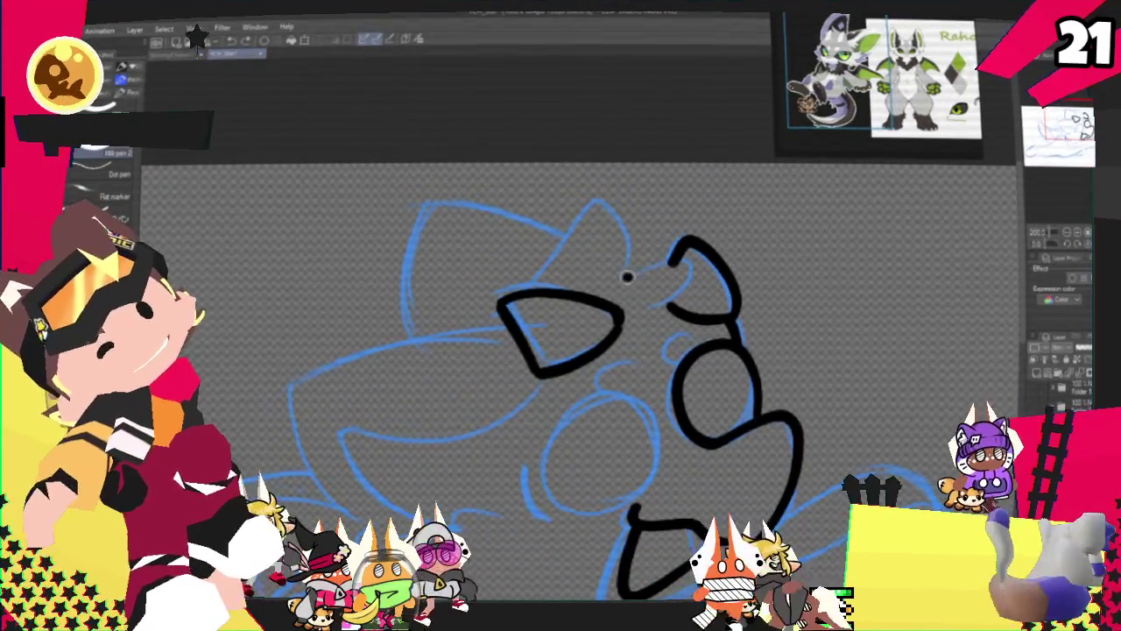
{"action": "left_click_drag", "start_coordinate": [651, 265], "coordinate": [640, 310]}
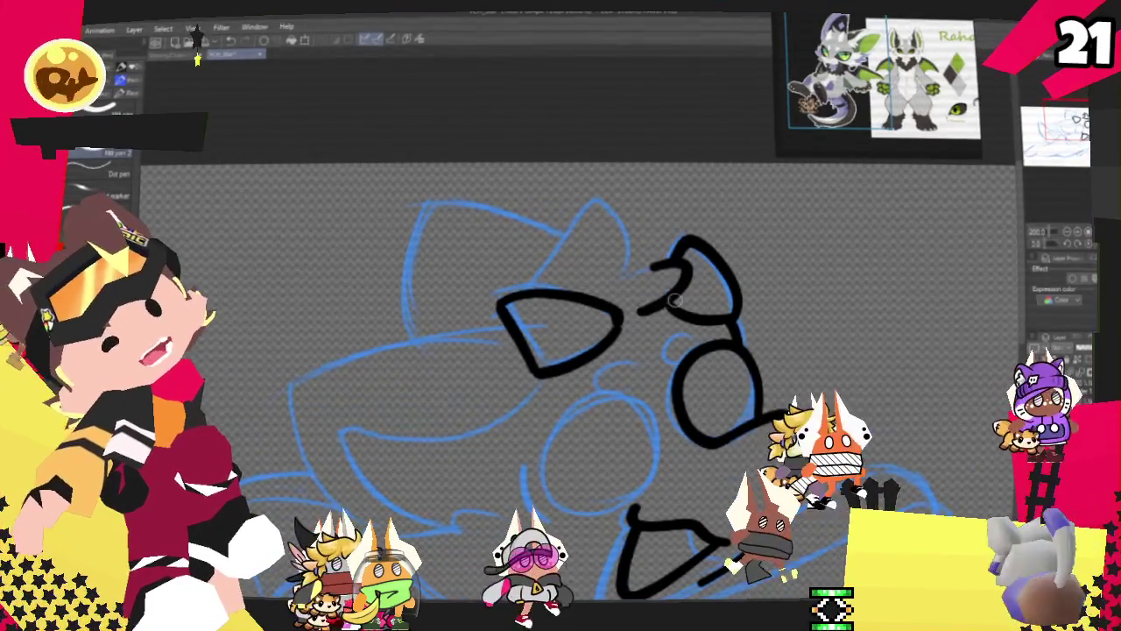
{"action": "left_click_drag", "start_coordinate": [770, 412], "coordinate": [701, 582]}
{"action": "left_click_drag", "start_coordinate": [616, 282], "coordinate": [674, 264]}
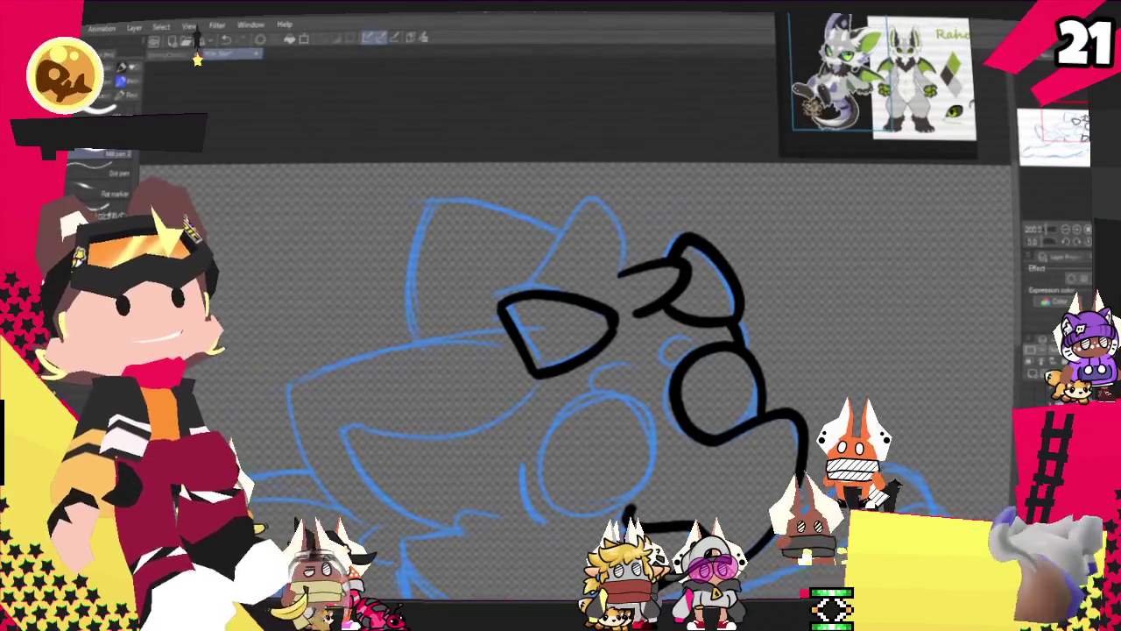
{"action": "left_click_drag", "start_coordinate": [589, 212], "coordinate": [615, 276]}
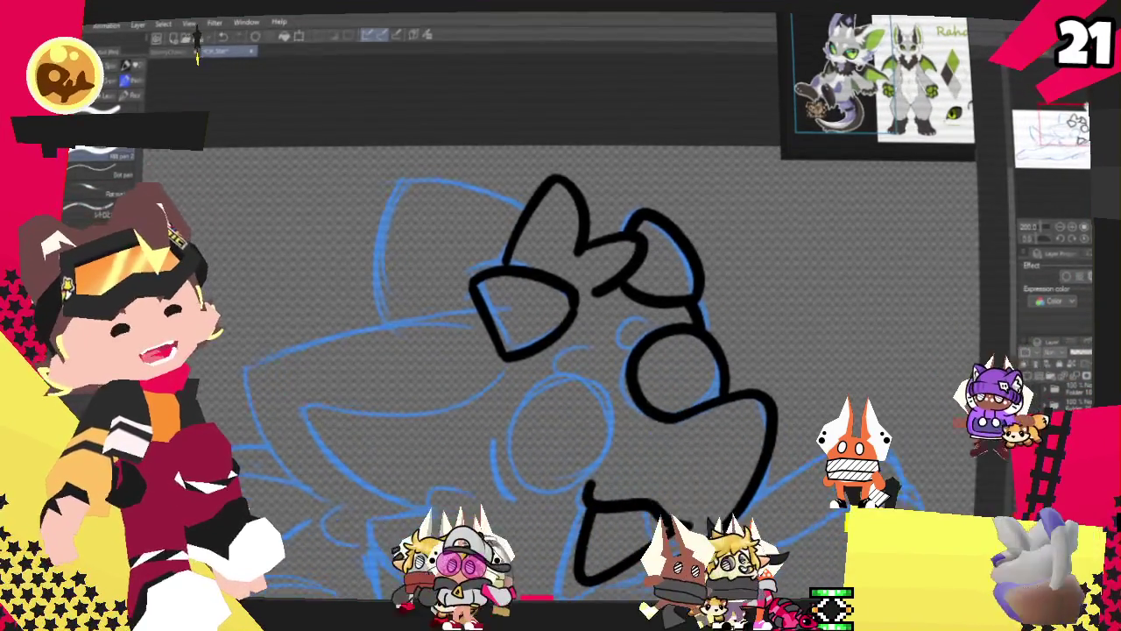
- Ink the curved line below the mouth, redrawing it thicker and longer to the right
{"action": "left_click_drag", "start_coordinate": [676, 280], "coordinate": [650, 241]}
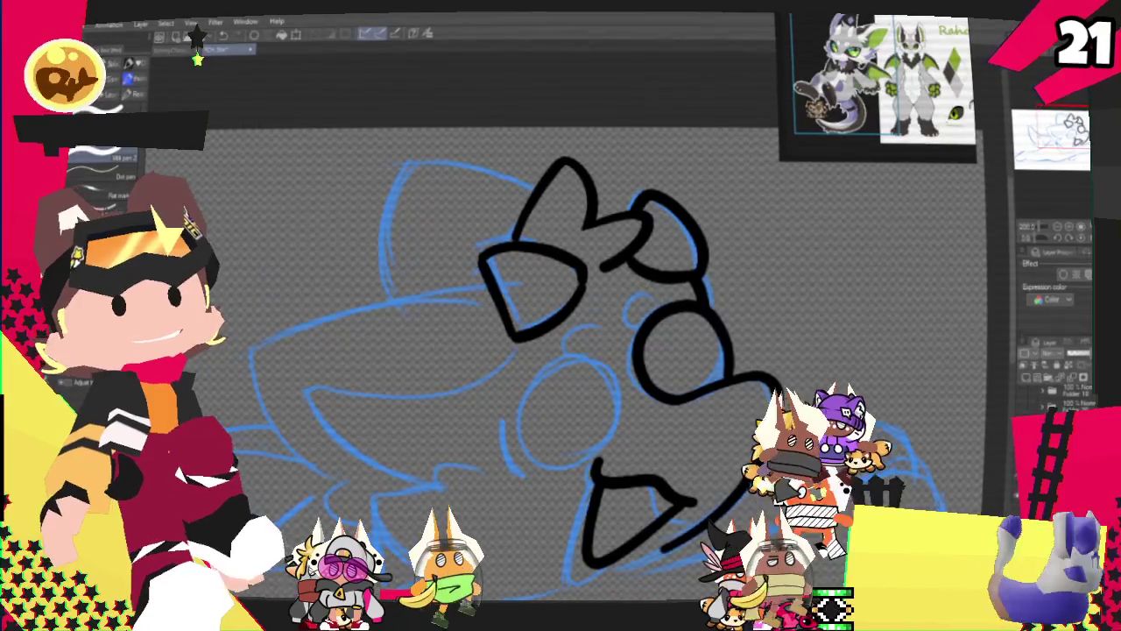
{"action": "left_click_drag", "start_coordinate": [560, 350], "coordinate": [771, 246]}
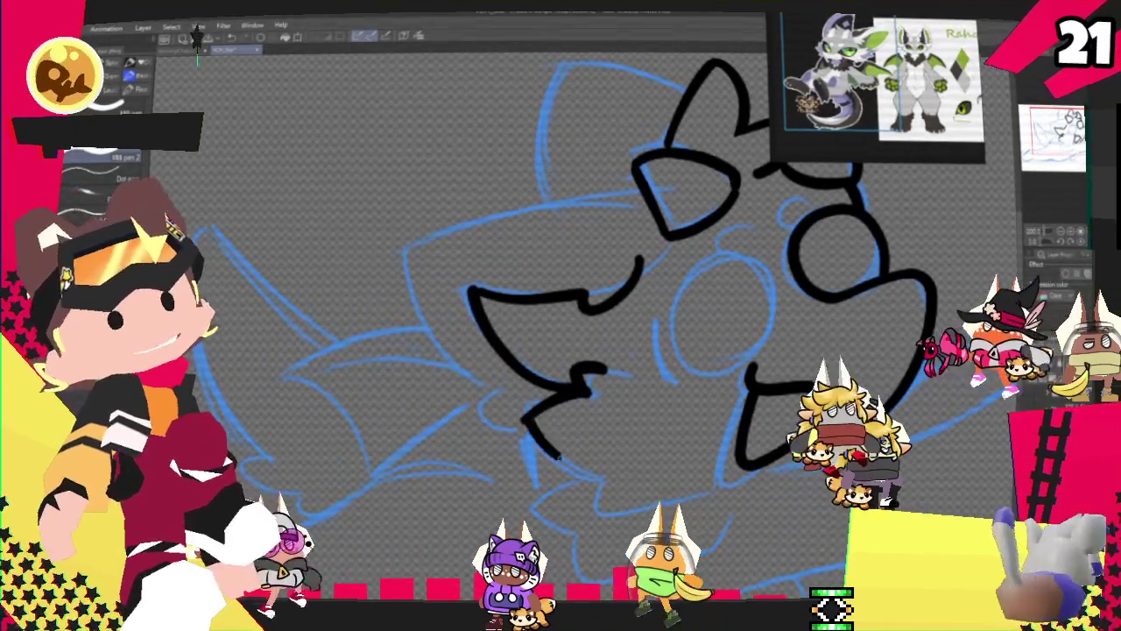
{"action": "mouse_move", "coordinate": [582, 390]}
{"action": "left_mouse_down"}
{"action": "mouse_move", "coordinate": [609, 476]}
{"action": "mouse_move", "coordinate": [686, 478]}
{"action": "left_mouse_up"}
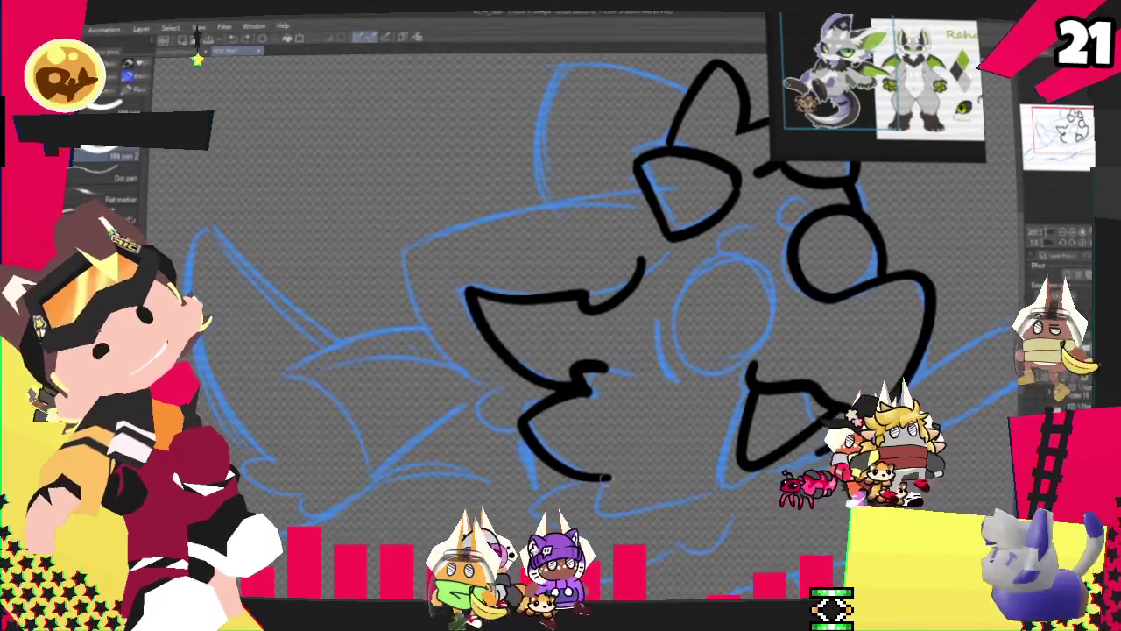
{"action": "key", "text": "ctrl+z"}
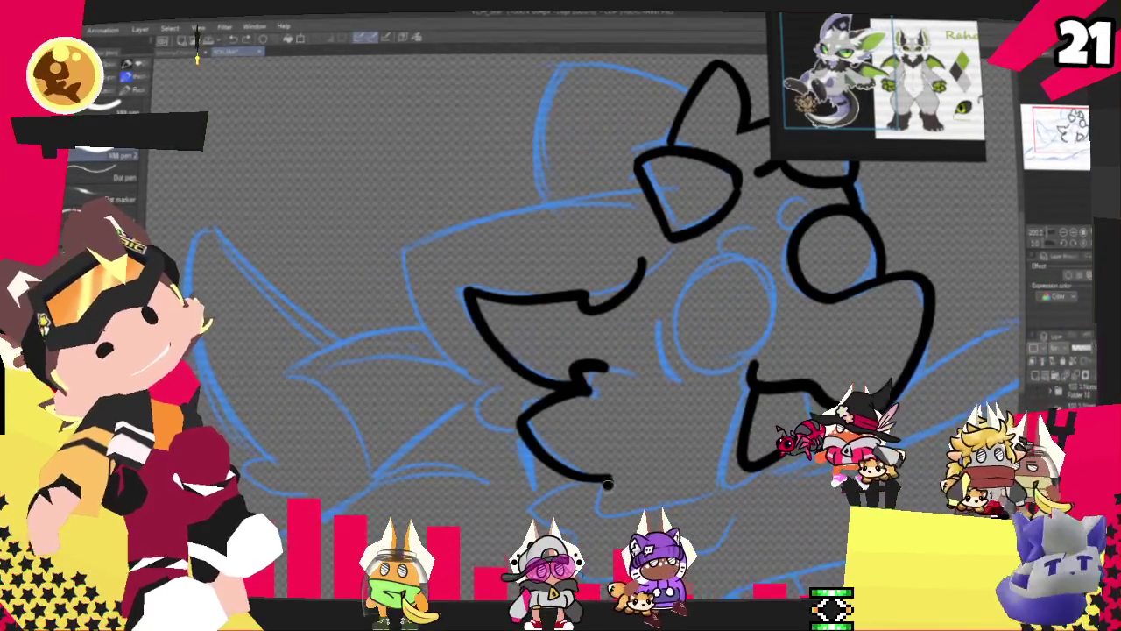
{"action": "key", "text": "ctrl+z"}
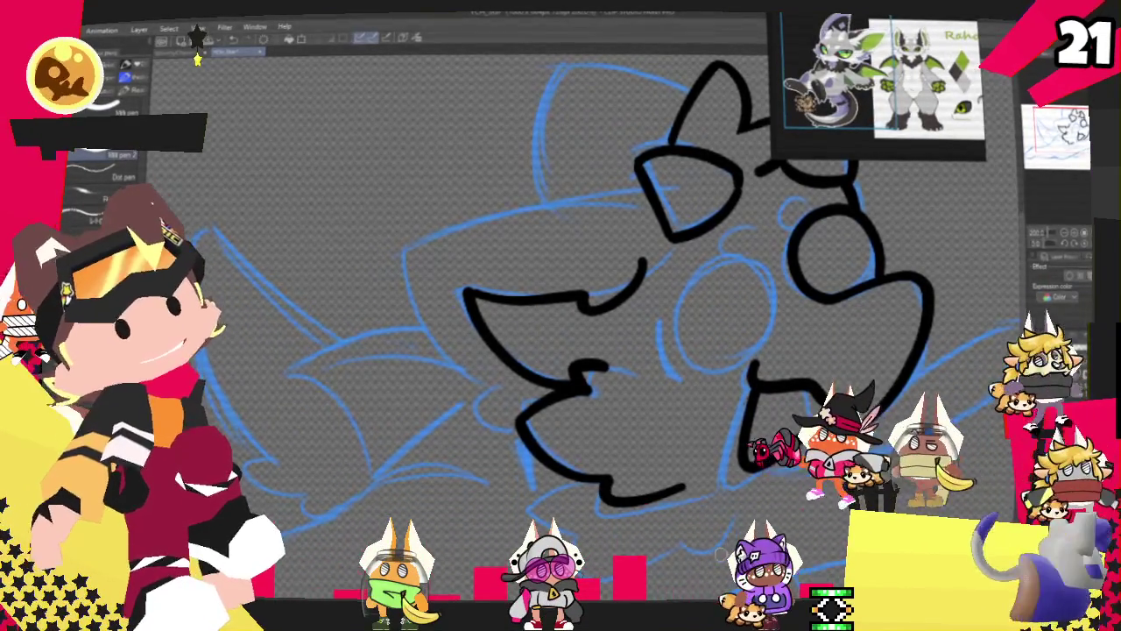
{"action": "left_click_drag", "start_coordinate": [605, 500], "coordinate": [698, 480]}
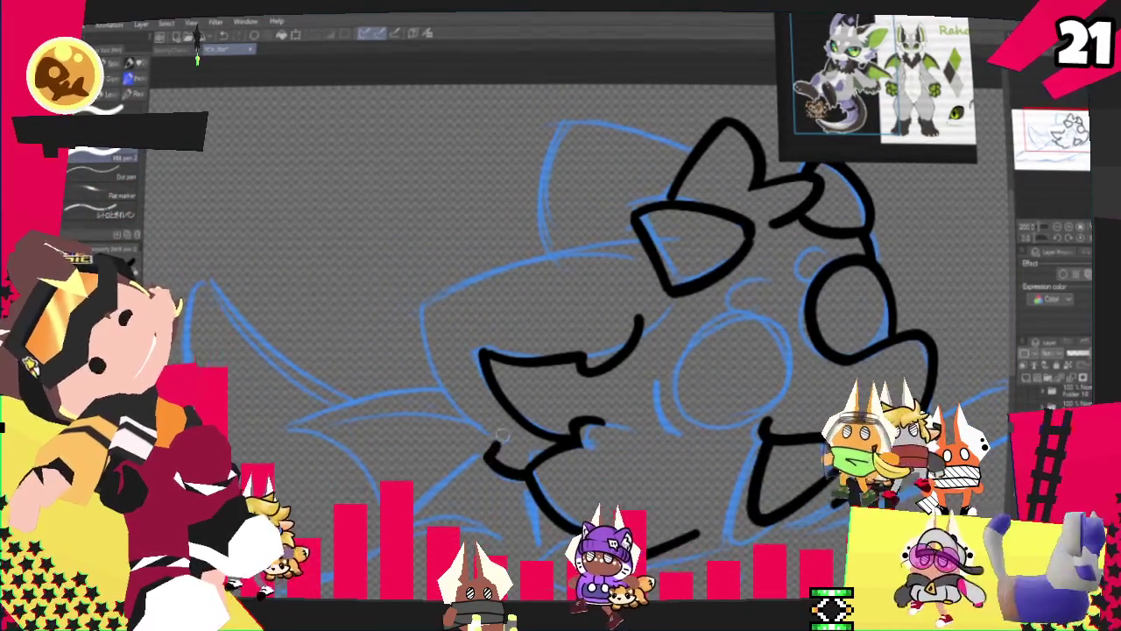
- Ink the curve on the left of the face and the line along the top of the head
{"action": "left_click_drag", "start_coordinate": [437, 287], "coordinate": [486, 442]}
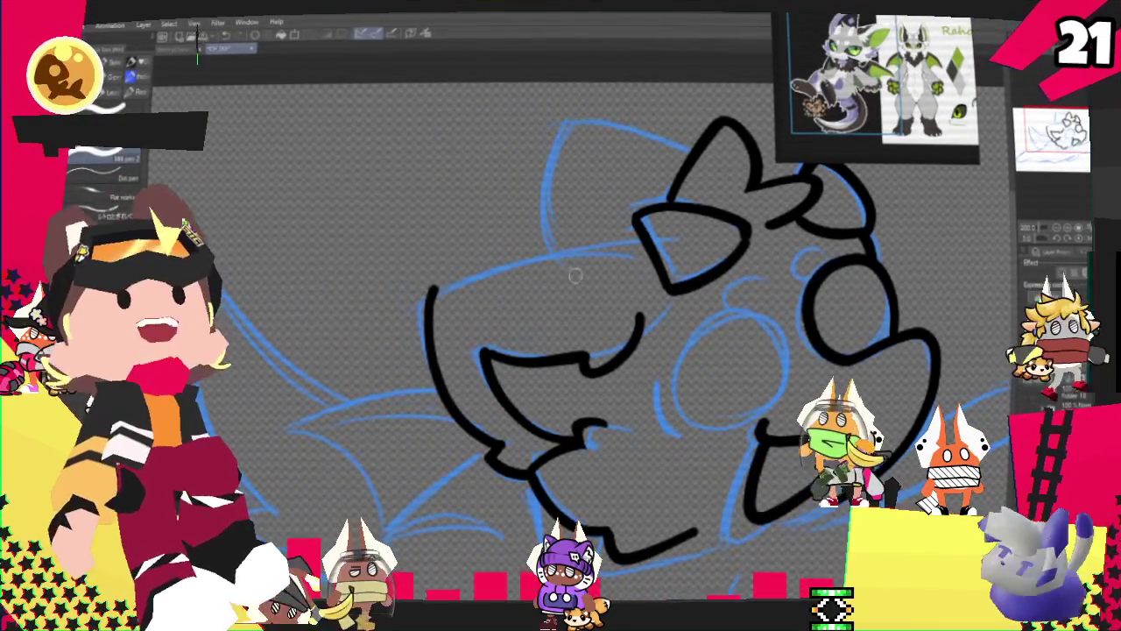
{"action": "left_click_drag", "start_coordinate": [427, 289], "coordinate": [548, 270]}
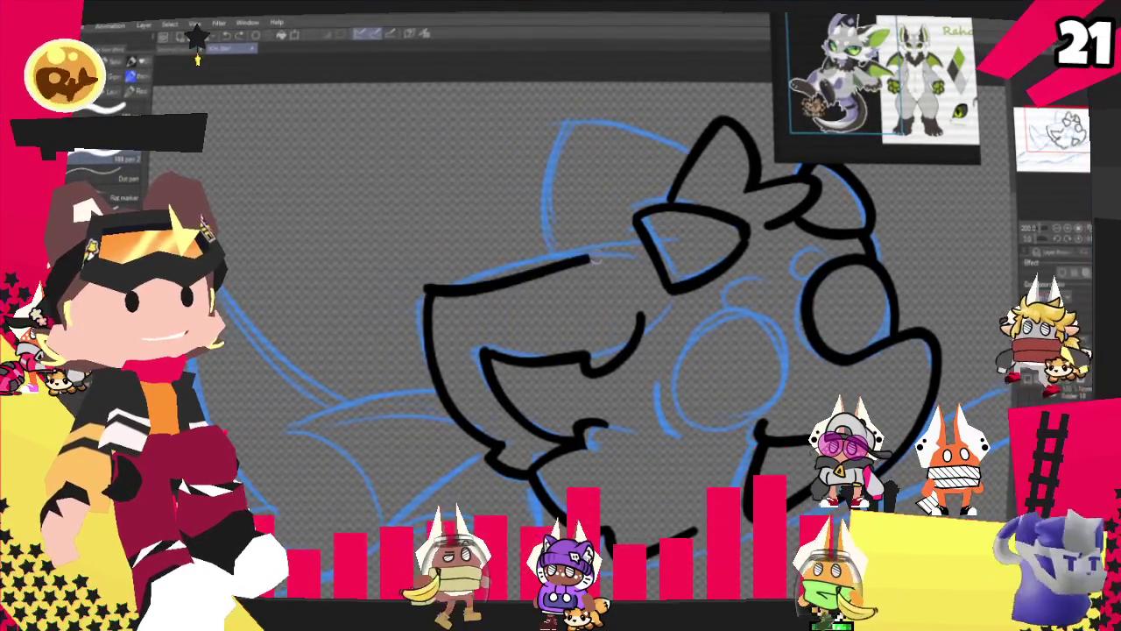
{"action": "key", "text": "ctrl+z"}
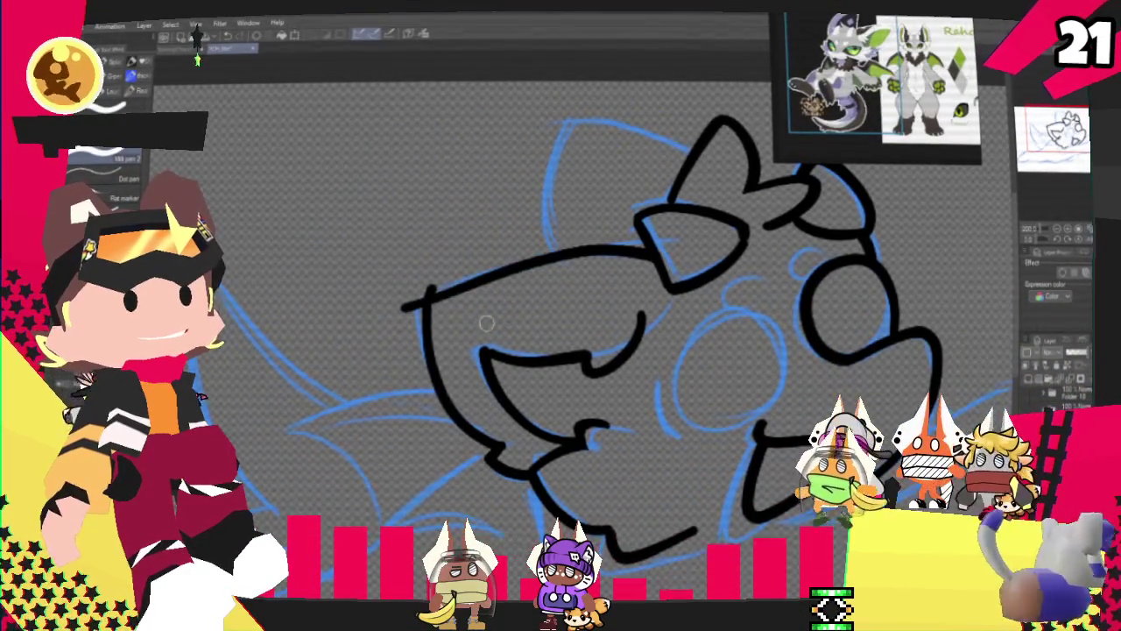
{"action": "key", "text": "ctrl+z"}
{"action": "left_click_drag", "start_coordinate": [657, 247], "coordinate": [425, 291]}
{"action": "key", "text": "ctrl+z"}
{"action": "left_click_drag", "start_coordinate": [657, 247], "coordinate": [424, 290]}
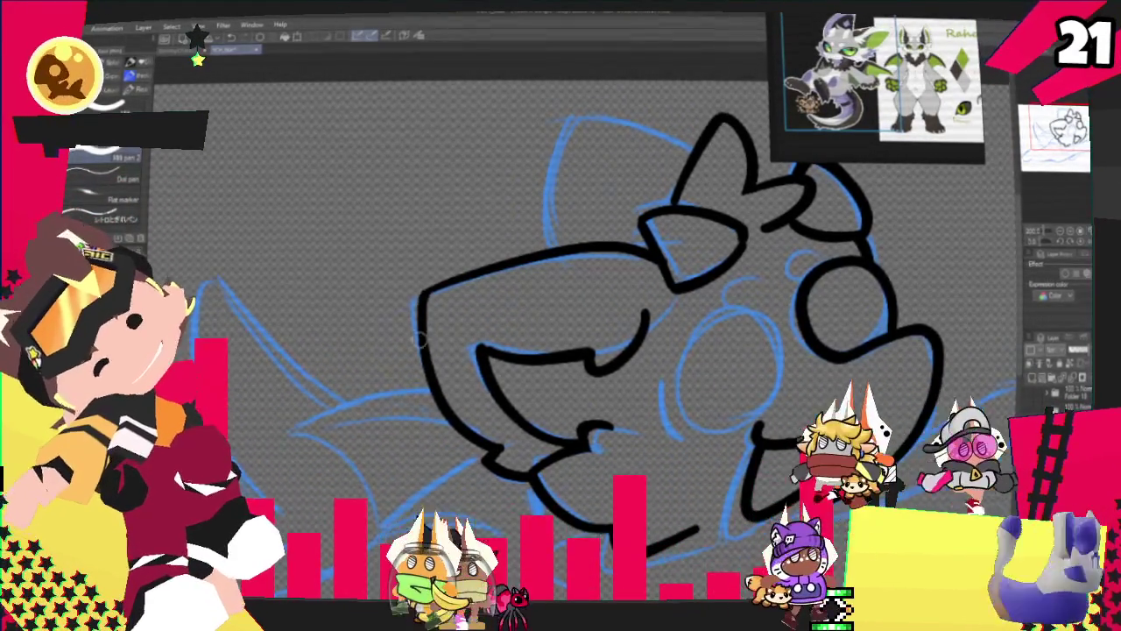
{"action": "left_click_drag", "start_coordinate": [908, 204], "coordinate": [840, 193]}
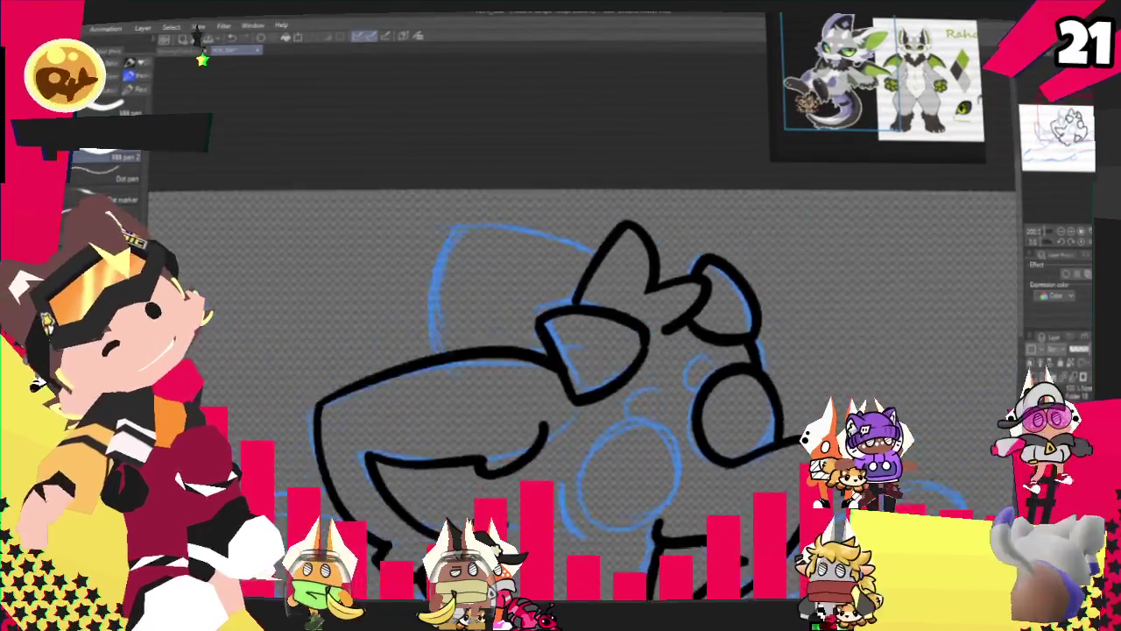
{"action": "left_click_drag", "start_coordinate": [560, 316], "coordinate": [617, 377]}
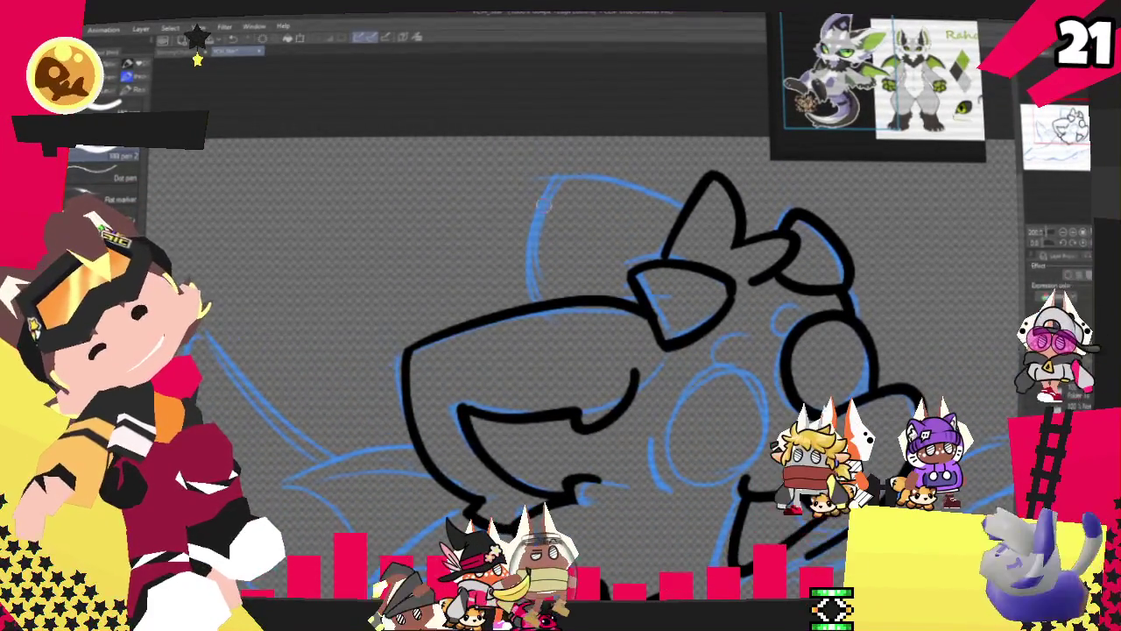
{"action": "mouse_move", "coordinate": [480, 209]}
{"action": "left_mouse_down"}
{"action": "mouse_move", "coordinate": [687, 177]}
{"action": "mouse_move", "coordinate": [518, 200]}
{"action": "left_mouse_up"}
{"action": "key", "text": "ctrl+z"}
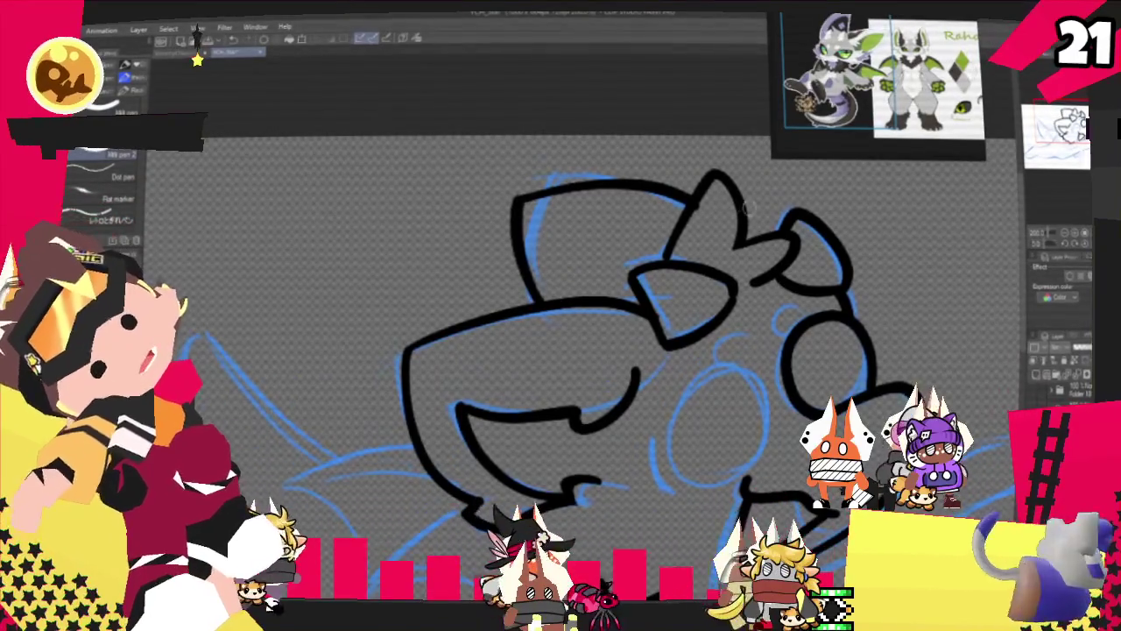
- Ink the black circle around the eye and a curved line left of the mouth
{"action": "left_click_drag", "start_coordinate": [560, 316], "coordinate": [481, 298]}
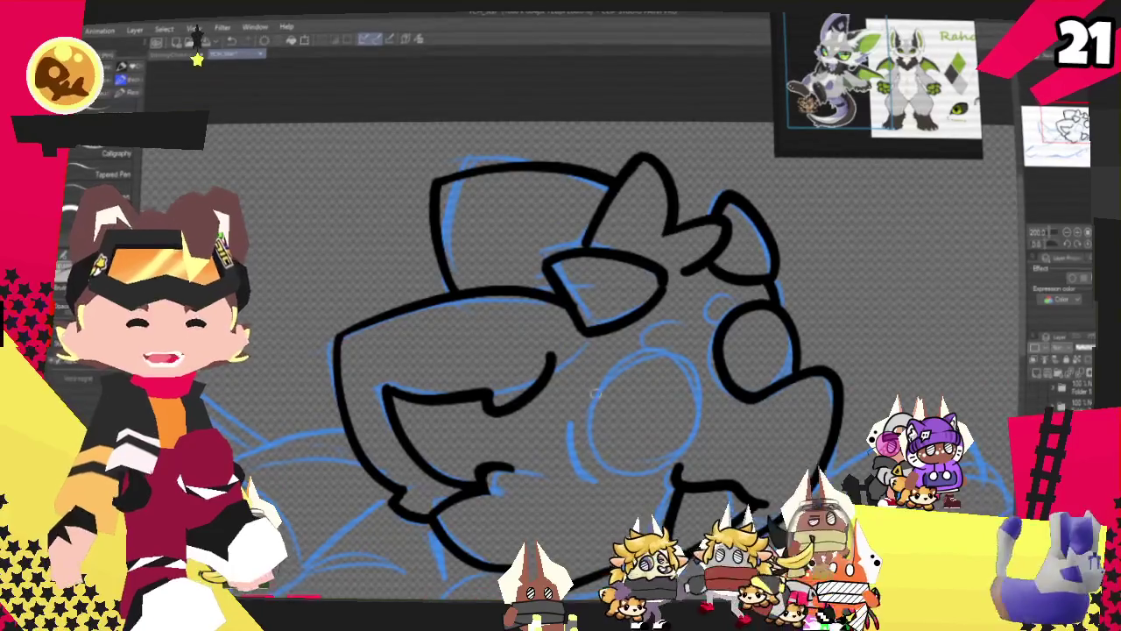
{"action": "left_click_drag", "start_coordinate": [560, 351], "coordinate": [538, 245]}
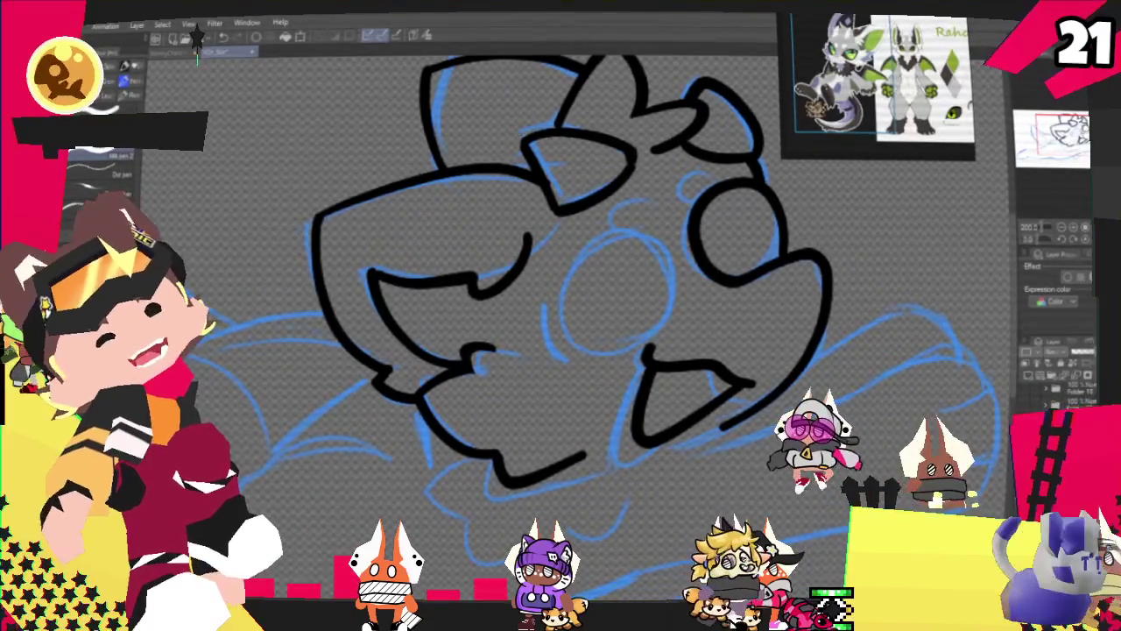
{"action": "left_click_drag", "start_coordinate": [595, 245], "coordinate": [623, 345]}
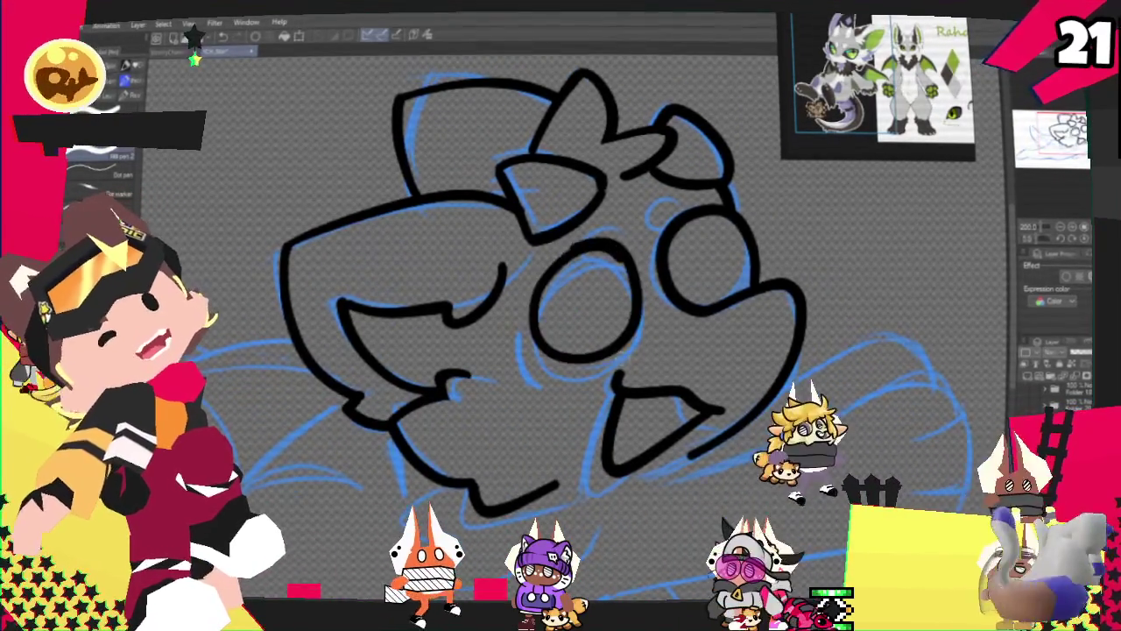
{"action": "key", "text": "ctrl+z"}
{"action": "left_click_drag", "start_coordinate": [613, 252], "coordinate": [609, 254]}
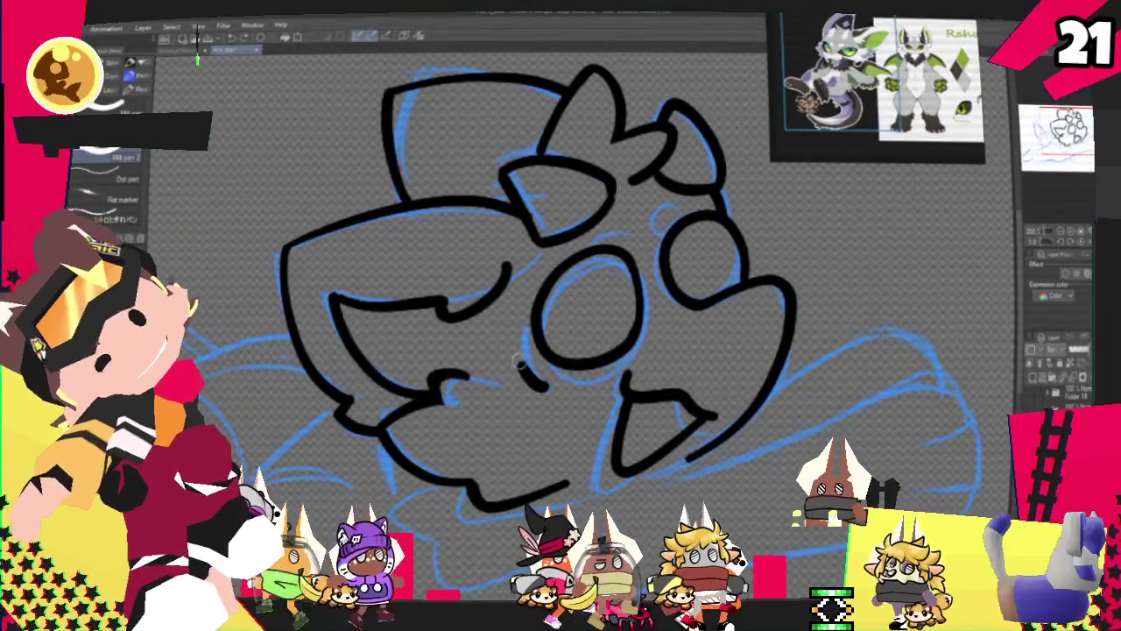
{"action": "left_click_drag", "start_coordinate": [524, 340], "coordinate": [544, 388]}
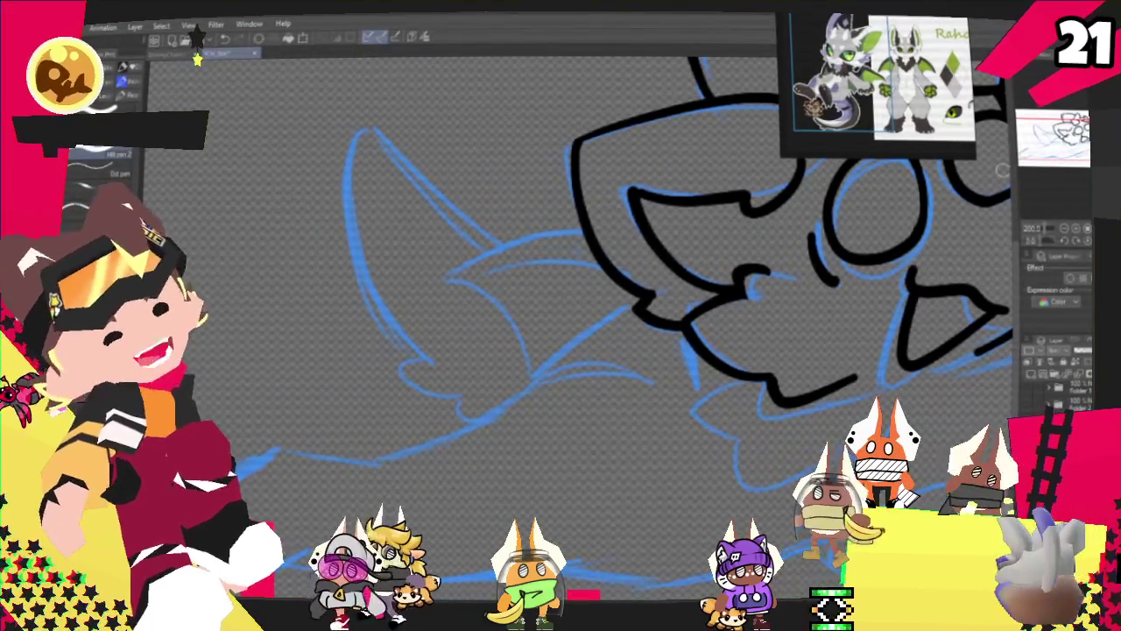
{"action": "scroll", "coordinate": [607, 265], "scroll_direction": "up", "scroll_amount": 2}
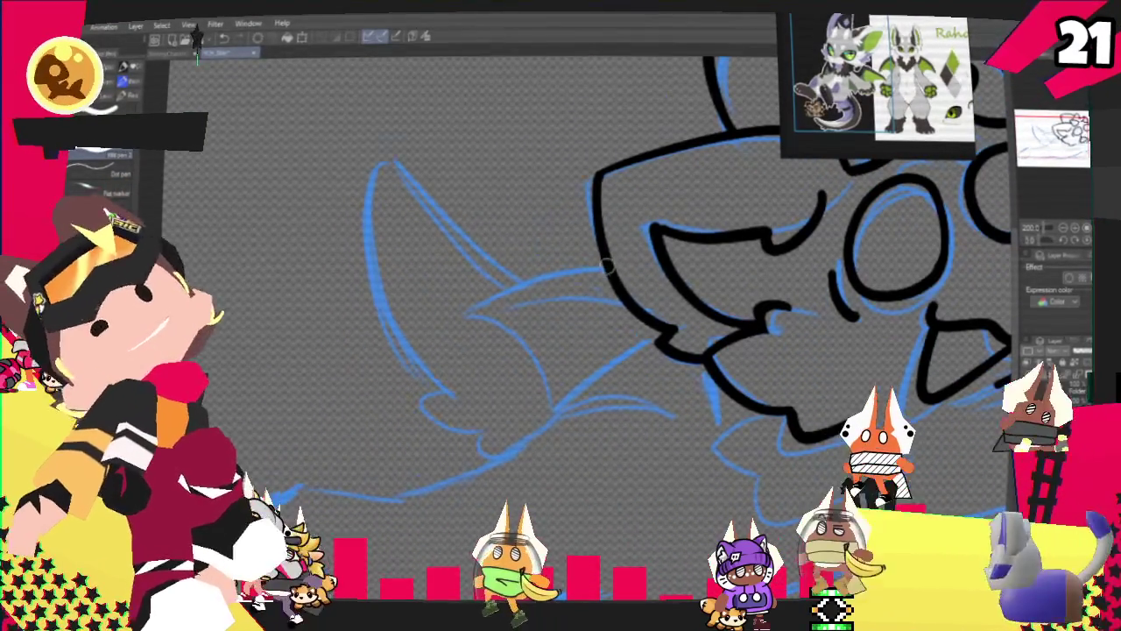
- Trace the pointed left-side shape and lower jaw line, undoing the failed ear outline strokes
{"action": "left_click_drag", "start_coordinate": [607, 266], "coordinate": [486, 315]}
{"action": "left_click_drag", "start_coordinate": [792, 436], "coordinate": [876, 409]}
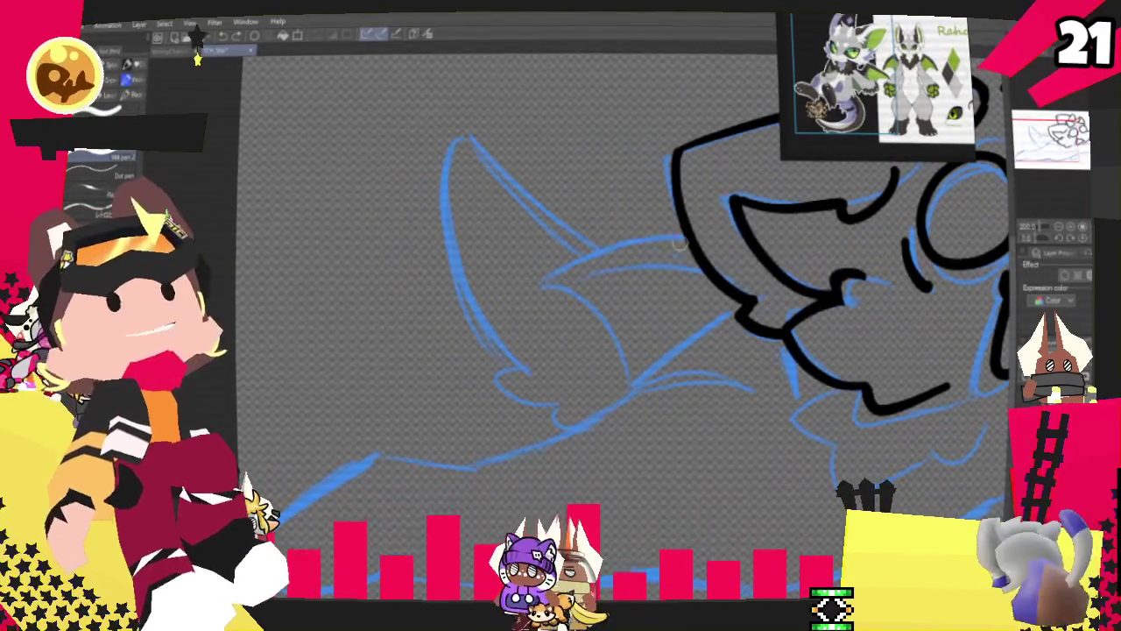
{"action": "left_click_drag", "start_coordinate": [684, 238], "coordinate": [545, 289]}
{"action": "left_click_drag", "start_coordinate": [682, 234], "coordinate": [545, 284]}
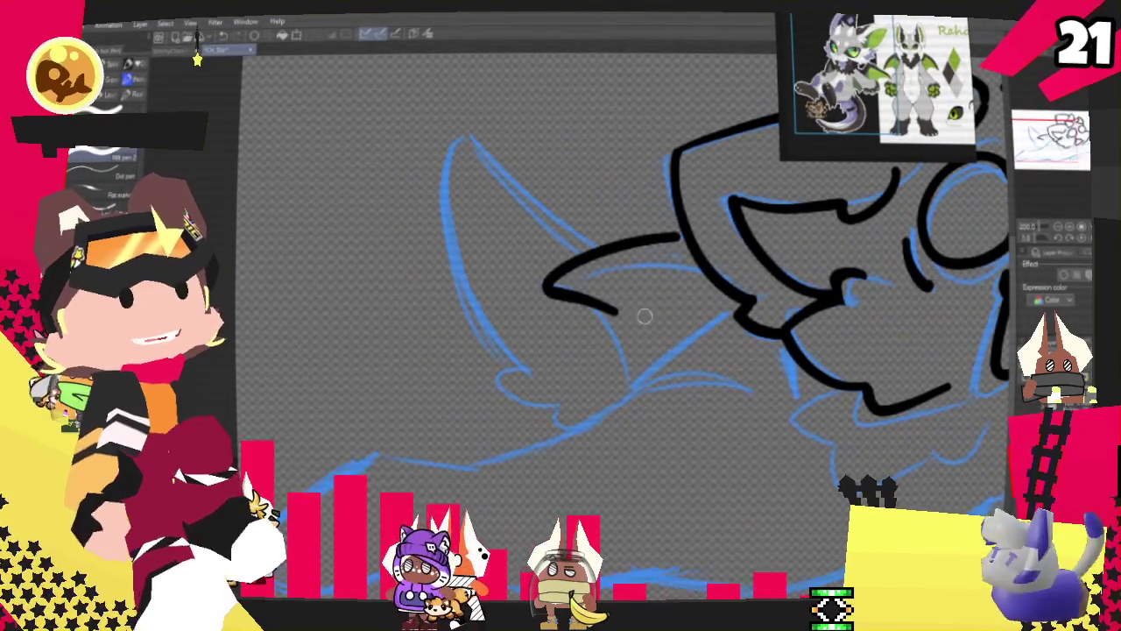
{"action": "key", "text": "ctrl+z"}
{"action": "mouse_move", "coordinate": [681, 235]}
{"action": "left_mouse_down"}
{"action": "mouse_move", "coordinate": [539, 278]}
{"action": "mouse_move", "coordinate": [640, 385]}
{"action": "mouse_move", "coordinate": [769, 398]}
{"action": "left_mouse_up"}
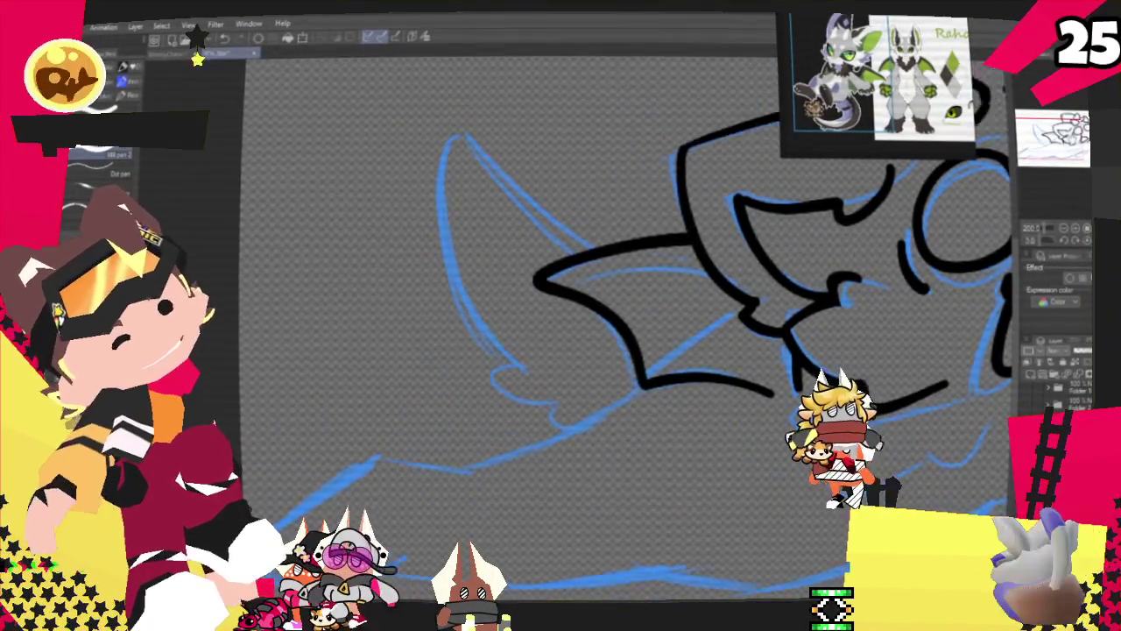
{"action": "scroll", "coordinate": [613, 307], "scroll_direction": "down", "scroll_amount": 1}
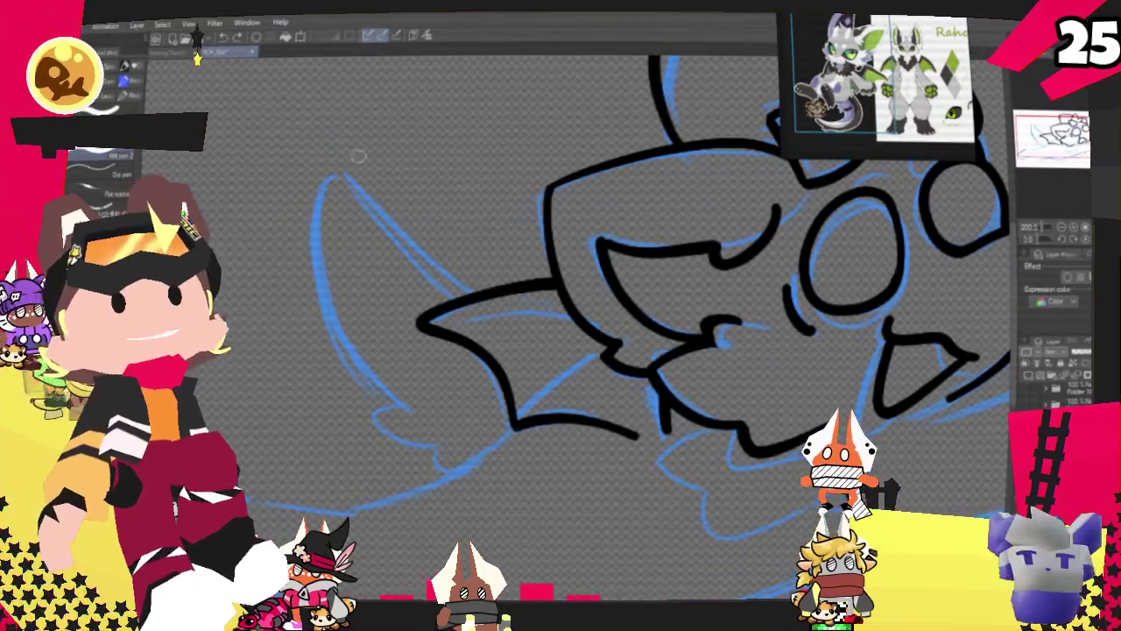
{"action": "key", "text": "ctrl+z"}
{"action": "key", "text": "ctrl+z"}
{"action": "key", "text": "ctrl+z"}
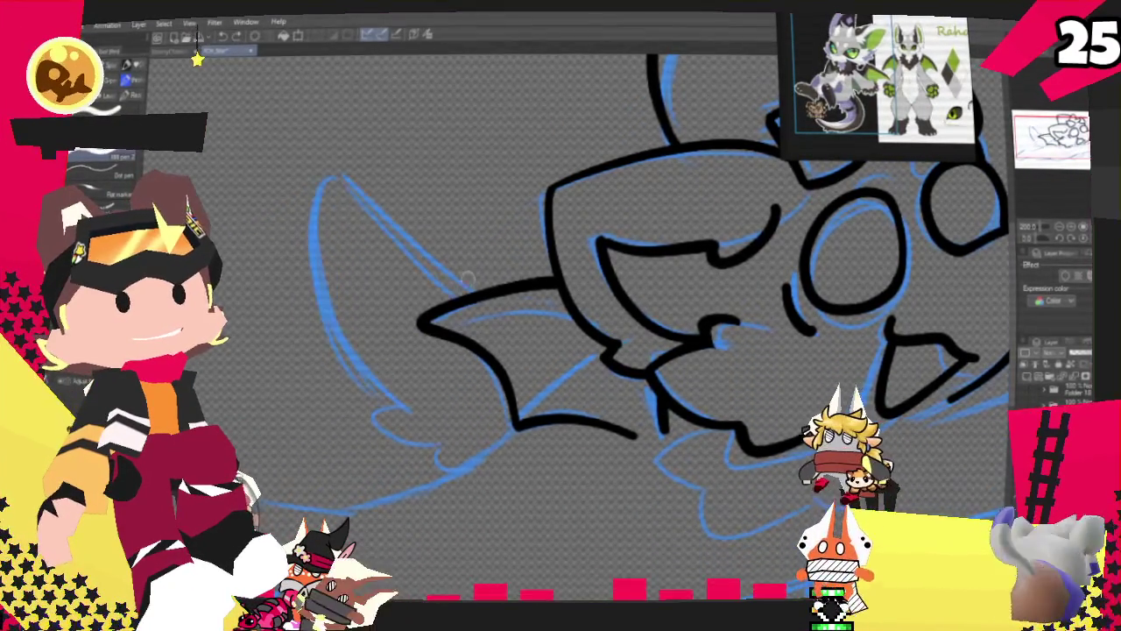
{"action": "key", "text": "ctrl+z"}
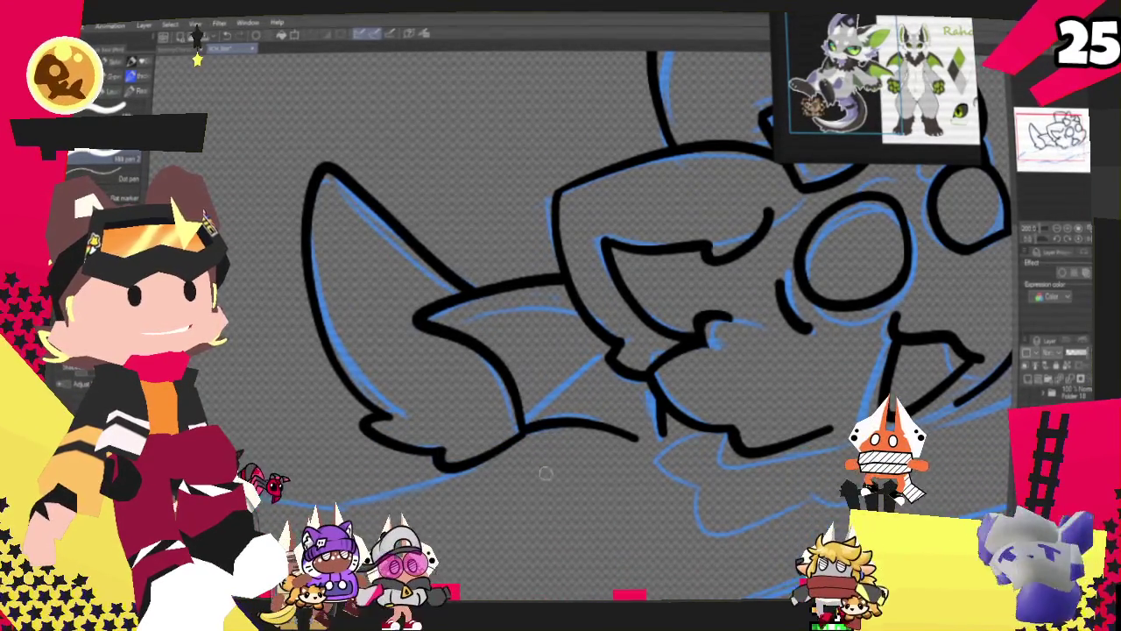
- Ink the curved chin line under the mouth, discarding the long sweeping trial strokes
{"action": "left_click_drag", "start_coordinate": [560, 350], "coordinate": [486, 136]}
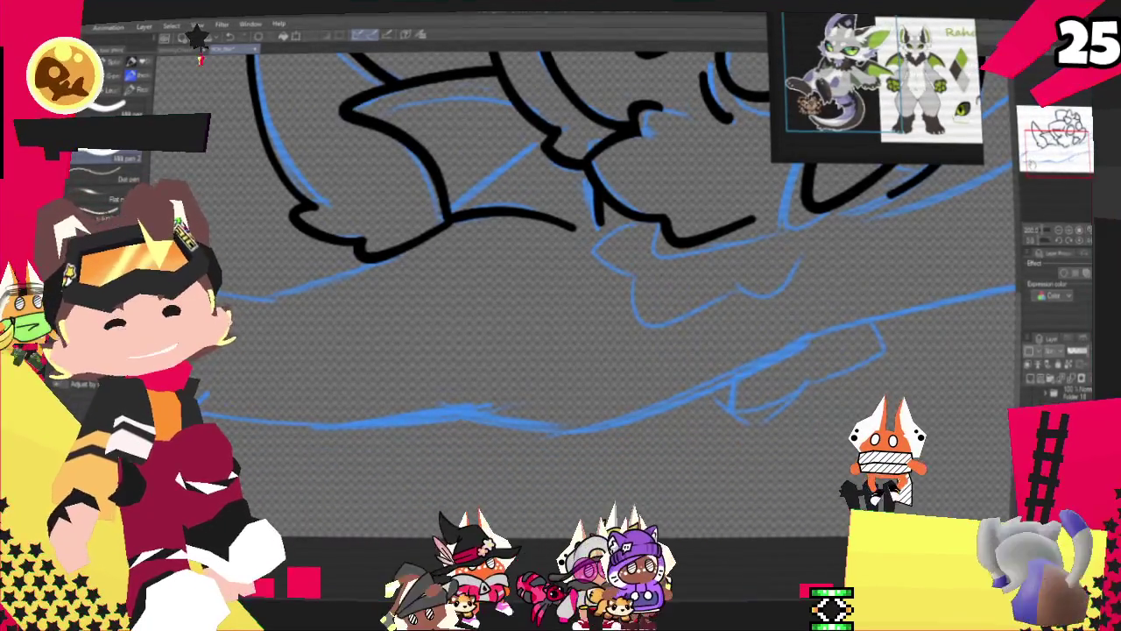
{"action": "mouse_move", "coordinate": [560, 315]}
{"action": "left_mouse_down"}
{"action": "mouse_move", "coordinate": [495, 403]}
{"action": "mouse_move", "coordinate": [546, 292]}
{"action": "left_mouse_up"}
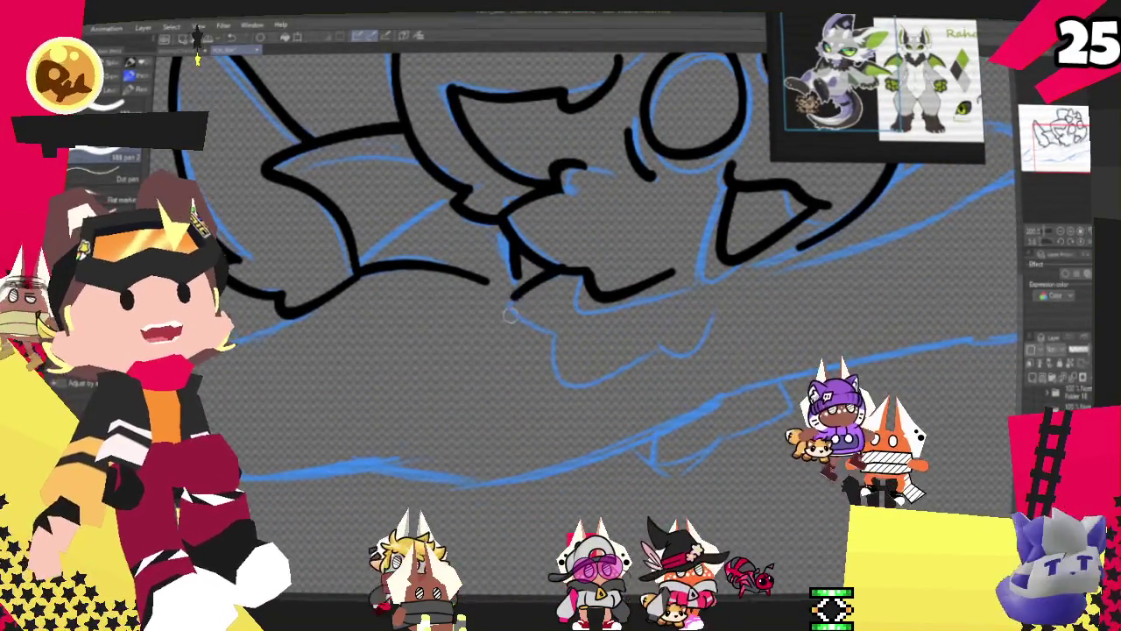
{"action": "left_click_drag", "start_coordinate": [526, 289], "coordinate": [578, 326]}
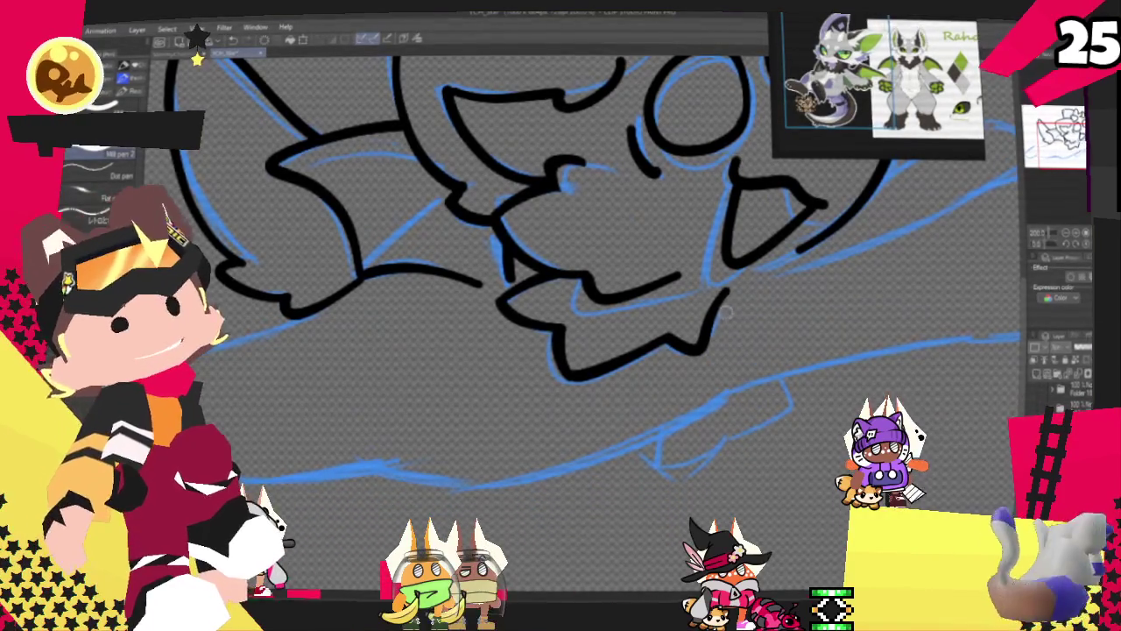
{"action": "left_click_drag", "start_coordinate": [714, 317], "coordinate": [723, 280]}
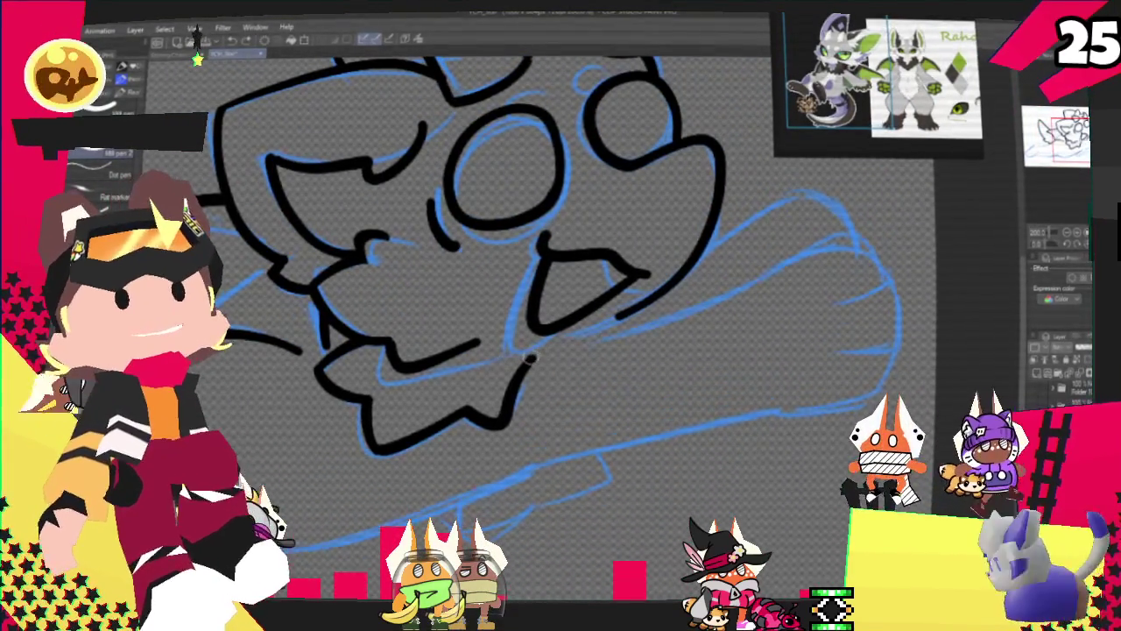
{"action": "key", "text": "ctrl+z"}
{"action": "mouse_move", "coordinate": [531, 360]}
{"action": "left_mouse_down"}
{"action": "mouse_move", "coordinate": [792, 258]}
{"action": "mouse_move", "coordinate": [784, 400]}
{"action": "left_mouse_up"}
{"action": "key", "text": "ctrl+z"}
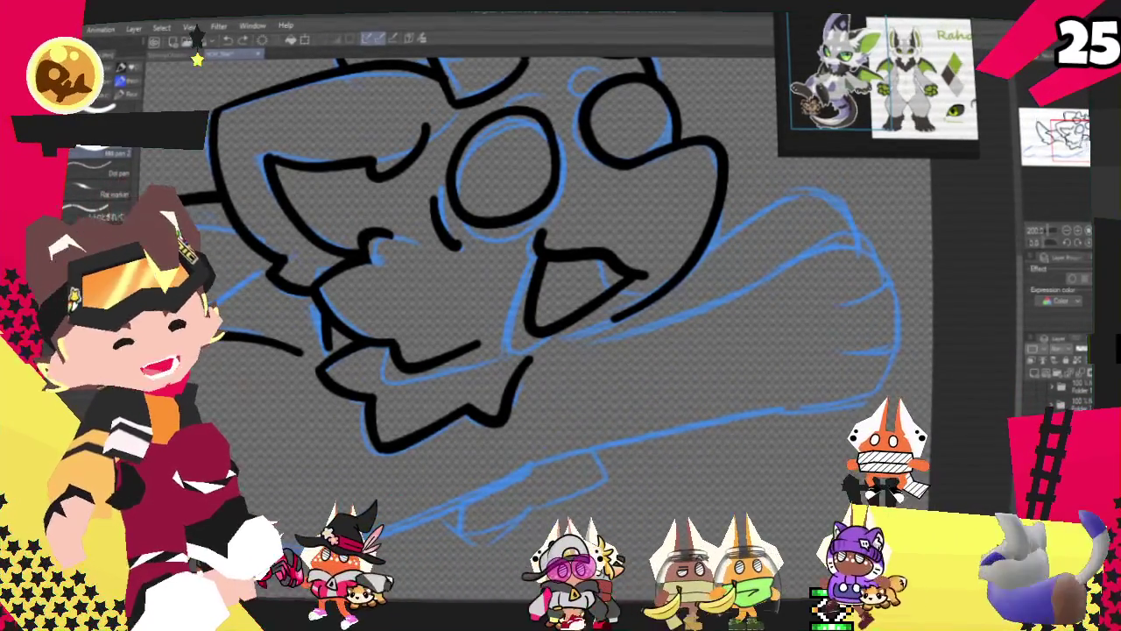
- Ink the body's top edge from the chin, trying and discarding underside lines
{"action": "left_click_drag", "start_coordinate": [635, 369], "coordinate": [596, 359]}
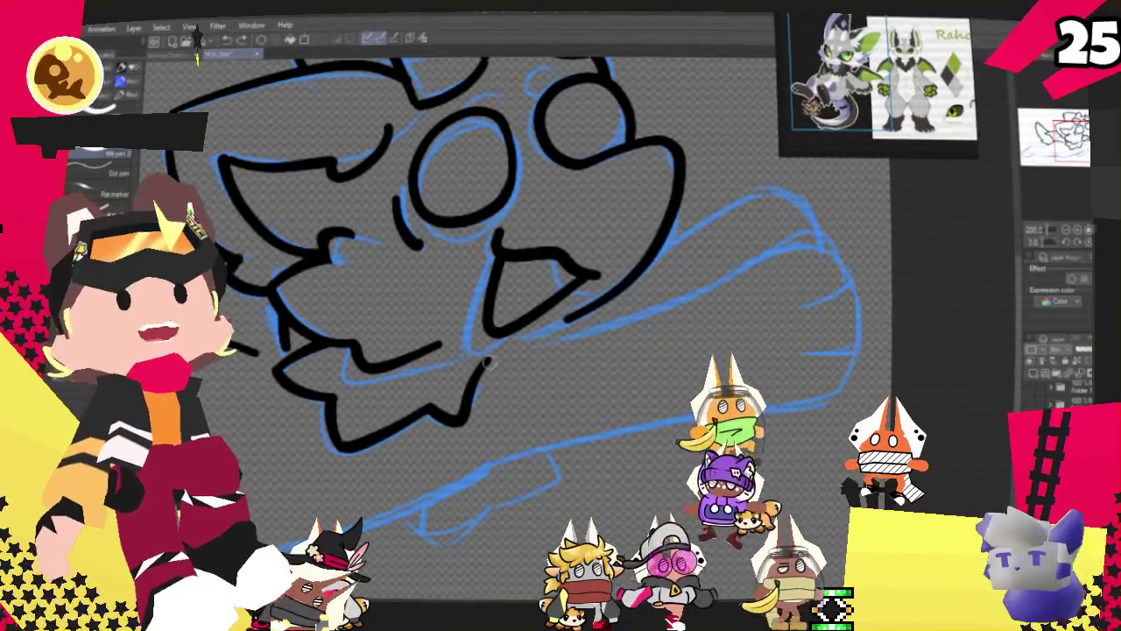
{"action": "left_click_drag", "start_coordinate": [486, 359], "coordinate": [760, 425]}
{"action": "left_click_drag", "start_coordinate": [822, 391], "coordinate": [352, 517]}
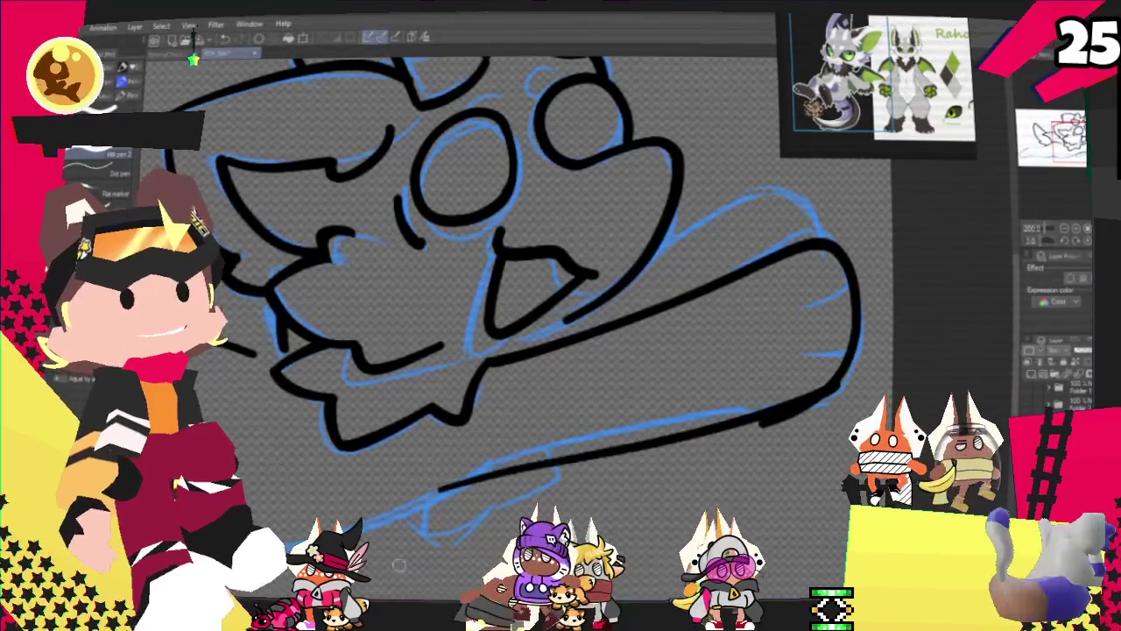
{"action": "mouse_move", "coordinate": [465, 469]}
{"action": "left_mouse_down"}
{"action": "mouse_move", "coordinate": [819, 401]}
{"action": "mouse_move", "coordinate": [464, 469]}
{"action": "left_mouse_up"}
{"action": "key", "text": "ctrl+z"}
{"action": "key", "text": "ctrl+z"}
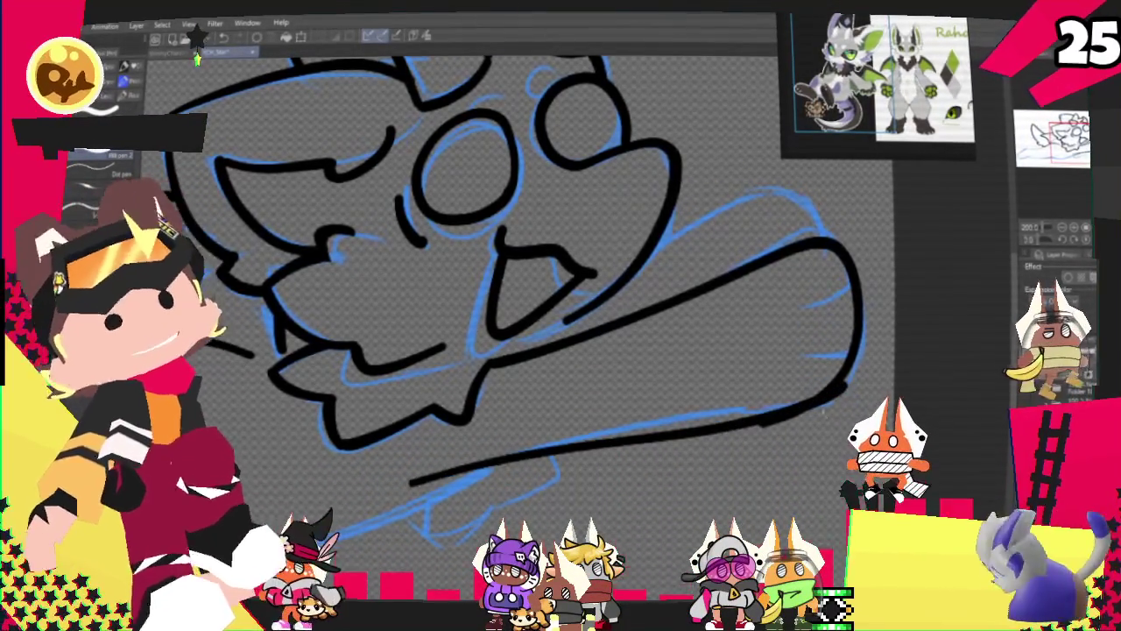
{"action": "key", "text": "ctrl+z"}
{"action": "left_click_drag", "start_coordinate": [840, 385], "coordinate": [451, 468]}
{"action": "key", "text": "ctrl+z"}
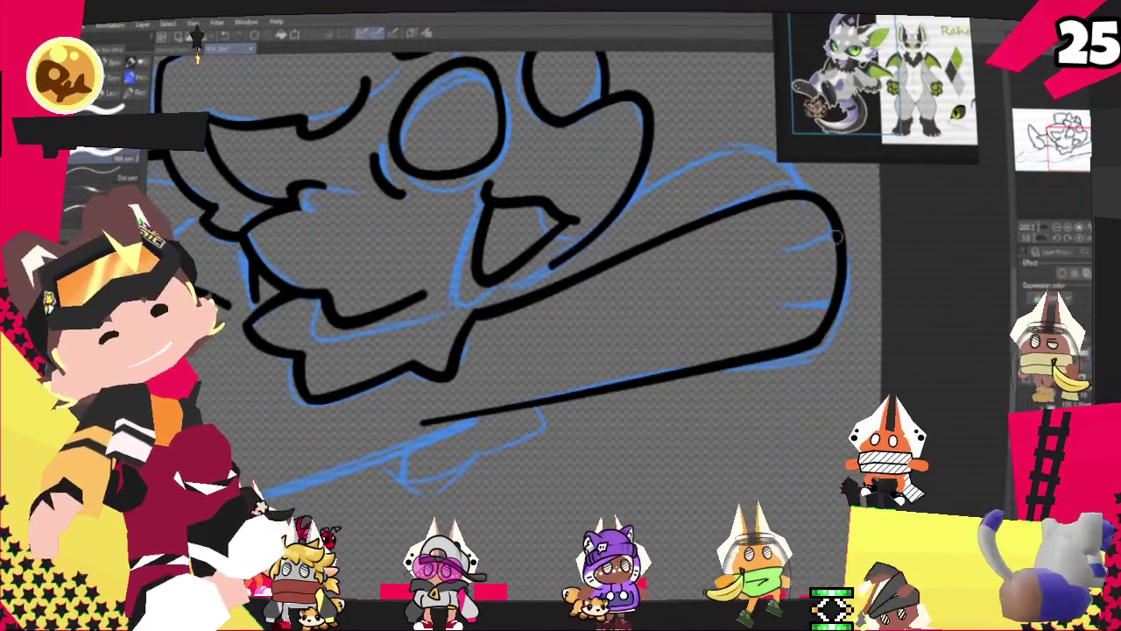
- Draw two finger lines on the outstretched paw and redraw the arm's upper edge
{"action": "left_click_drag", "start_coordinate": [774, 257], "coordinate": [832, 245]}
{"action": "left_click_drag", "start_coordinate": [833, 296], "coordinate": [776, 305]}
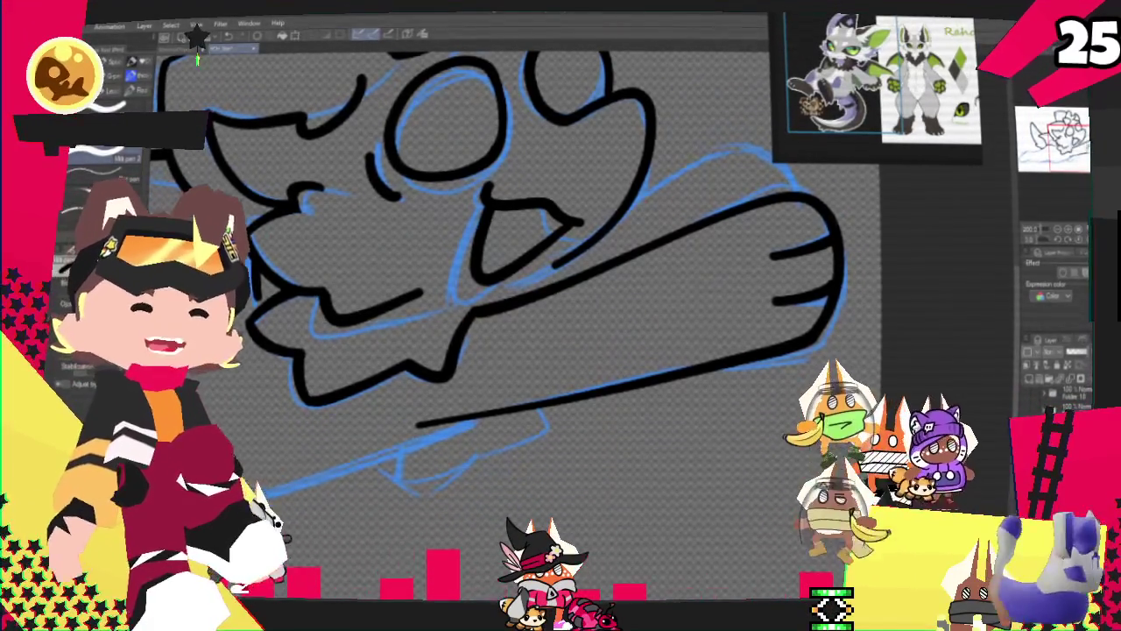
{"action": "scroll", "coordinate": [697, 390], "scroll_direction": "up", "scroll_amount": 3}
{"action": "scroll", "coordinate": [526, 306], "scroll_direction": "up", "scroll_amount": 1}
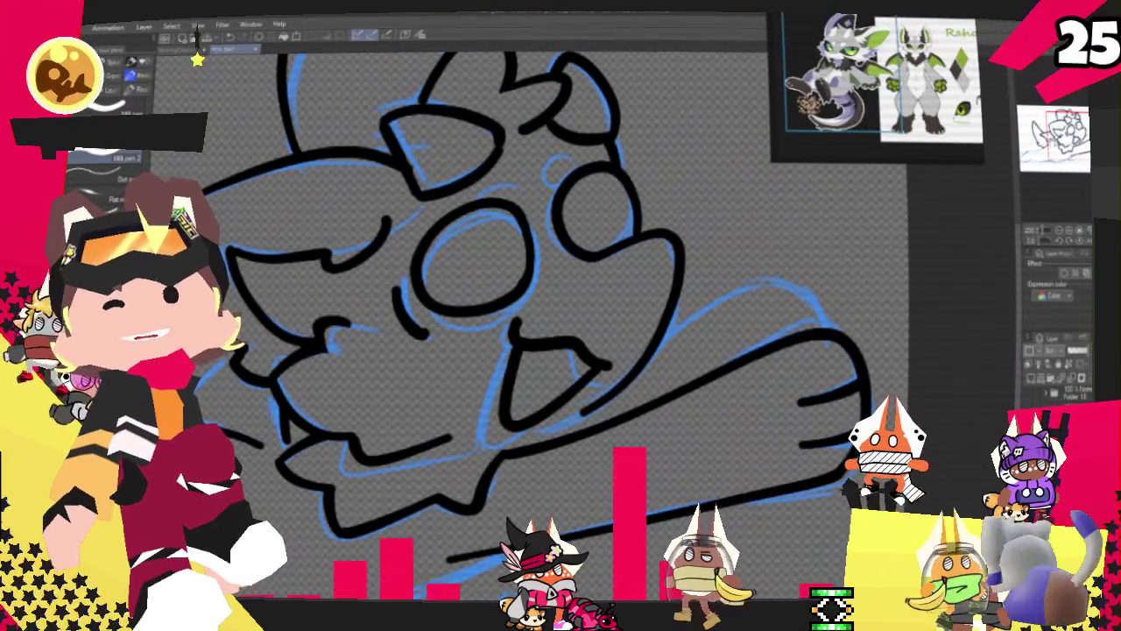
{"action": "left_click_drag", "start_coordinate": [698, 262], "coordinate": [720, 272]}
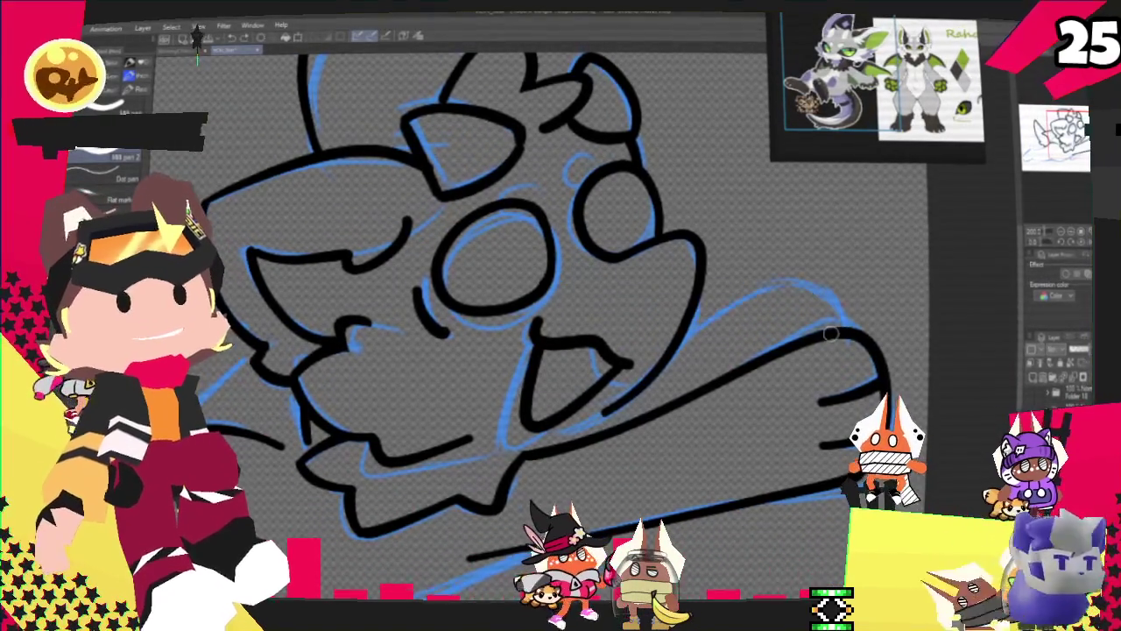
{"action": "key", "text": "ctrl+z"}
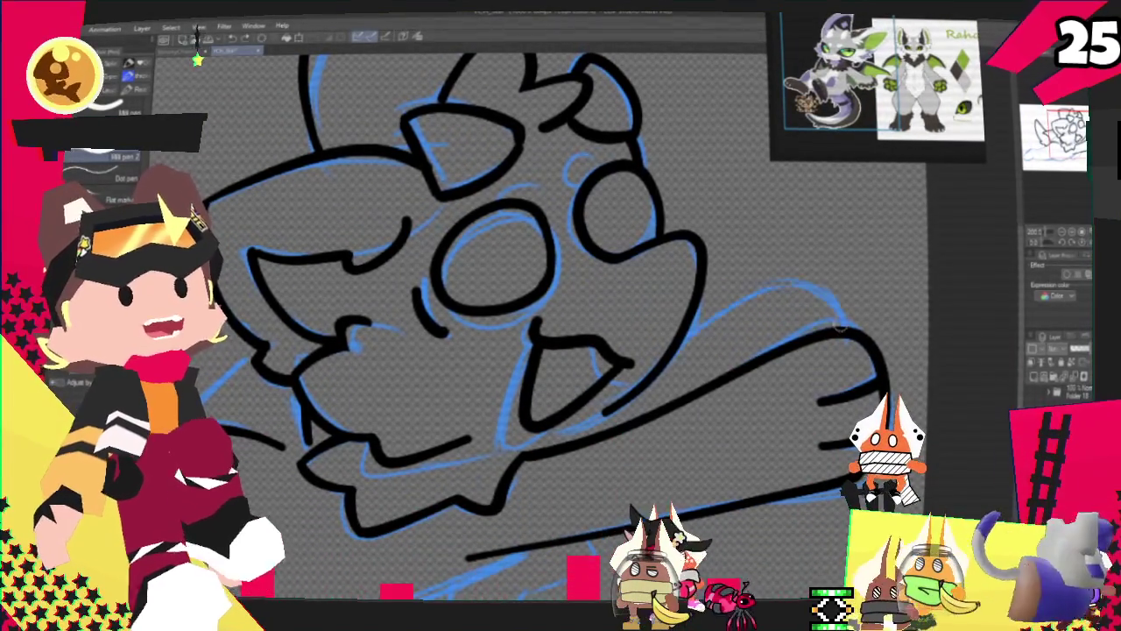
{"action": "left_click_drag", "start_coordinate": [842, 331], "coordinate": [673, 355]}
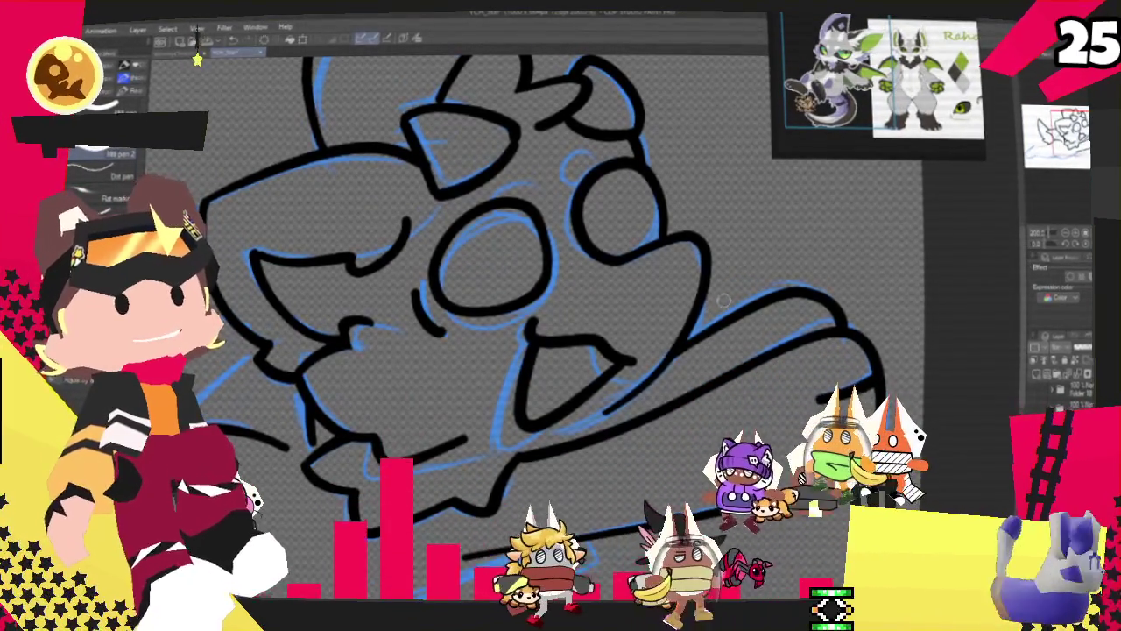
{"action": "mouse_move", "coordinate": [658, 357]}
{"action": "left_mouse_down"}
{"action": "mouse_move", "coordinate": [641, 261]}
{"action": "mouse_move", "coordinate": [655, 248]}
{"action": "left_mouse_up"}
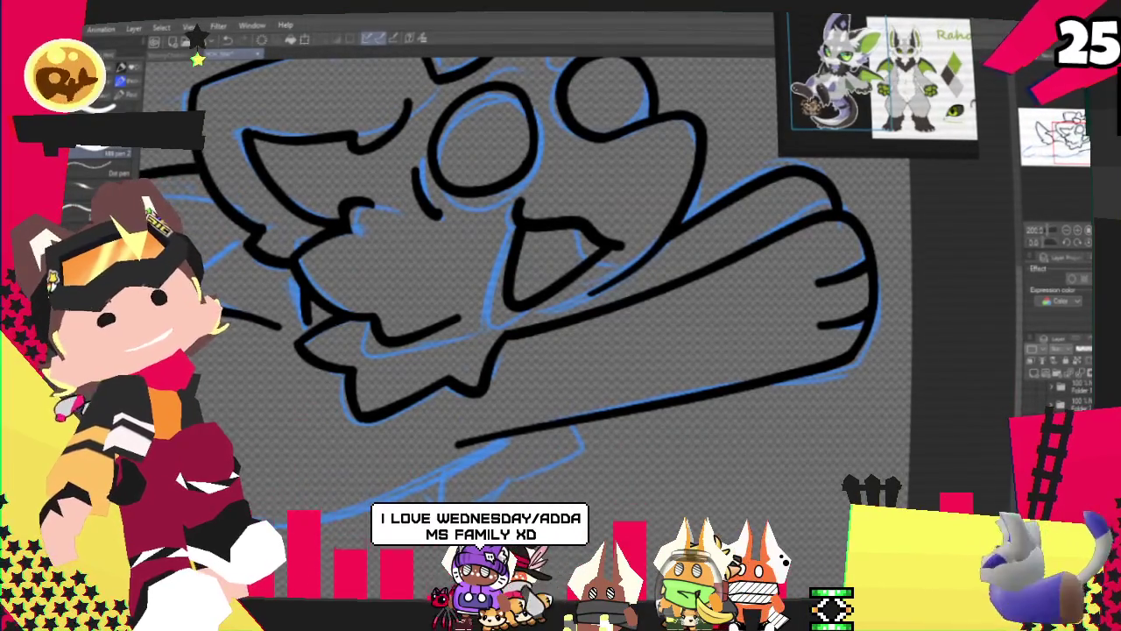
{"action": "key", "text": "minus"}
{"action": "key", "text": "minus"}
{"action": "key", "text": "minus"}
{"action": "key", "text": "minus"}
{"action": "key", "text": "minus"}
{"action": "key", "text": "minus"}
{"action": "key", "text": "minus"}
{"action": "key", "text": "minus"}
{"action": "key", "text": "minus"}
{"action": "key", "text": "minus"}
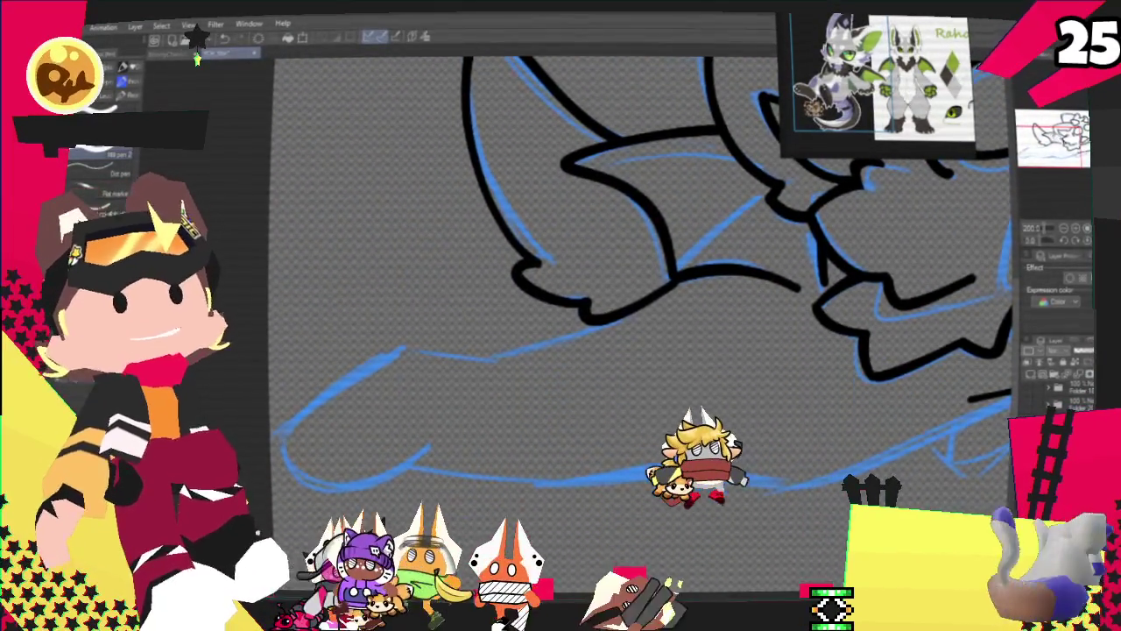
- Ink the belly line under the wing, the rounded back end and the bottom body outline
{"action": "key", "text": "minus"}
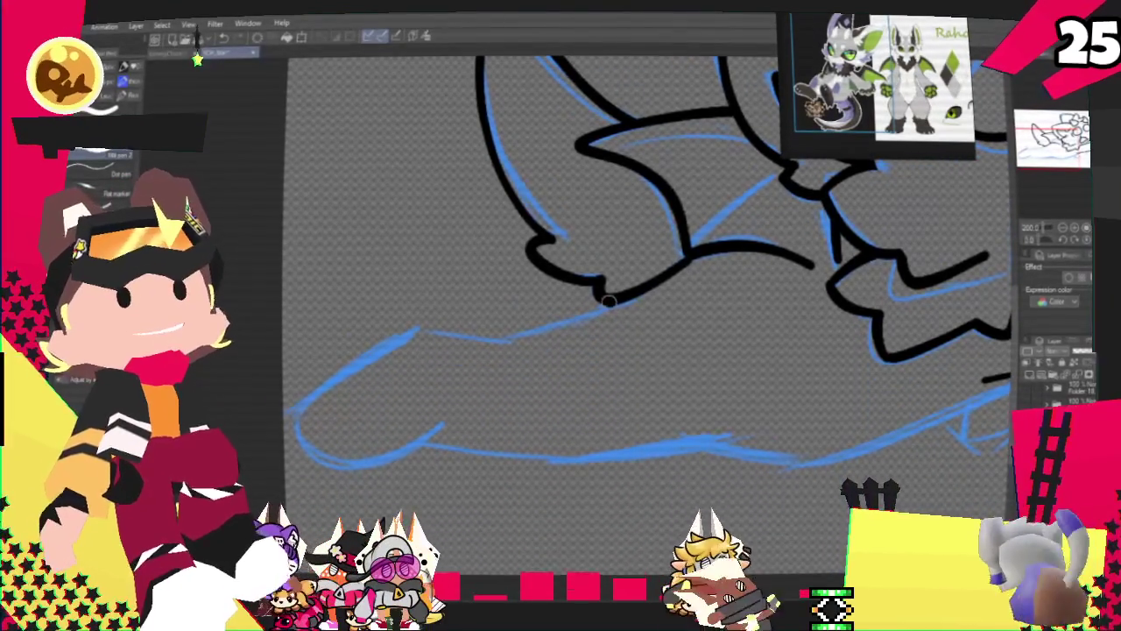
{"action": "left_click_drag", "start_coordinate": [613, 296], "coordinate": [363, 337]}
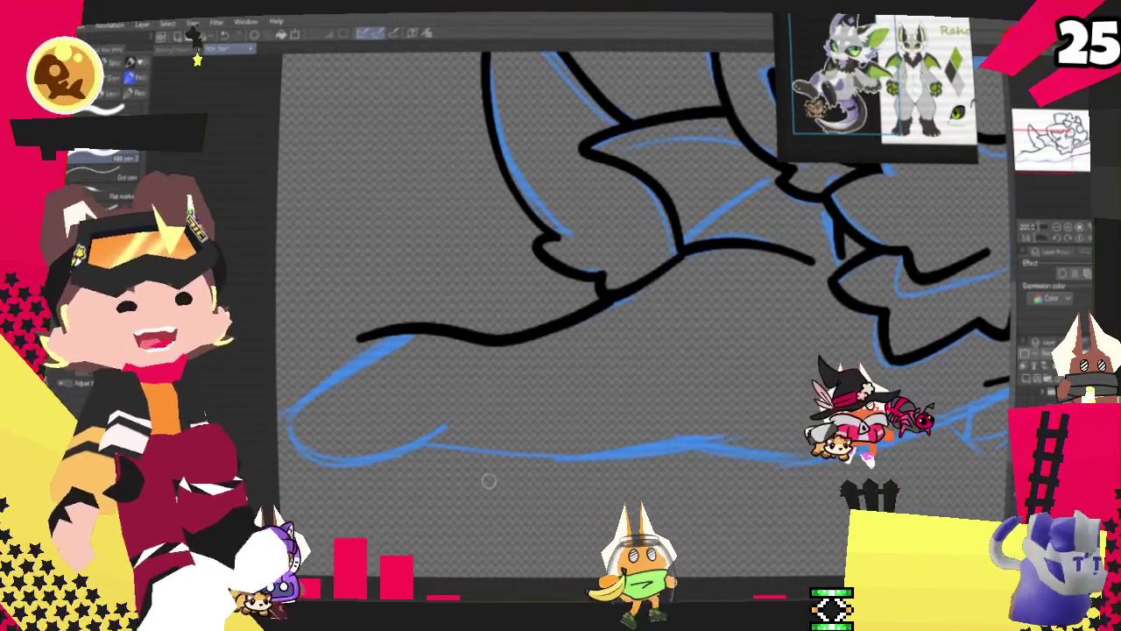
{"action": "key", "text": "ctrl+z"}
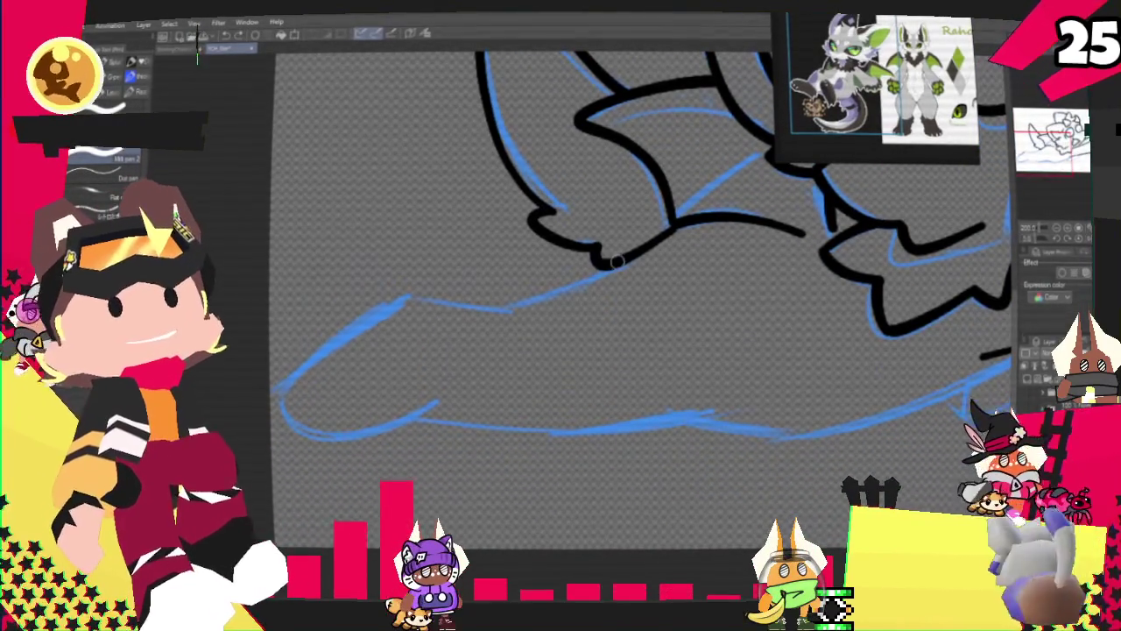
{"action": "left_click_drag", "start_coordinate": [575, 287], "coordinate": [372, 302]}
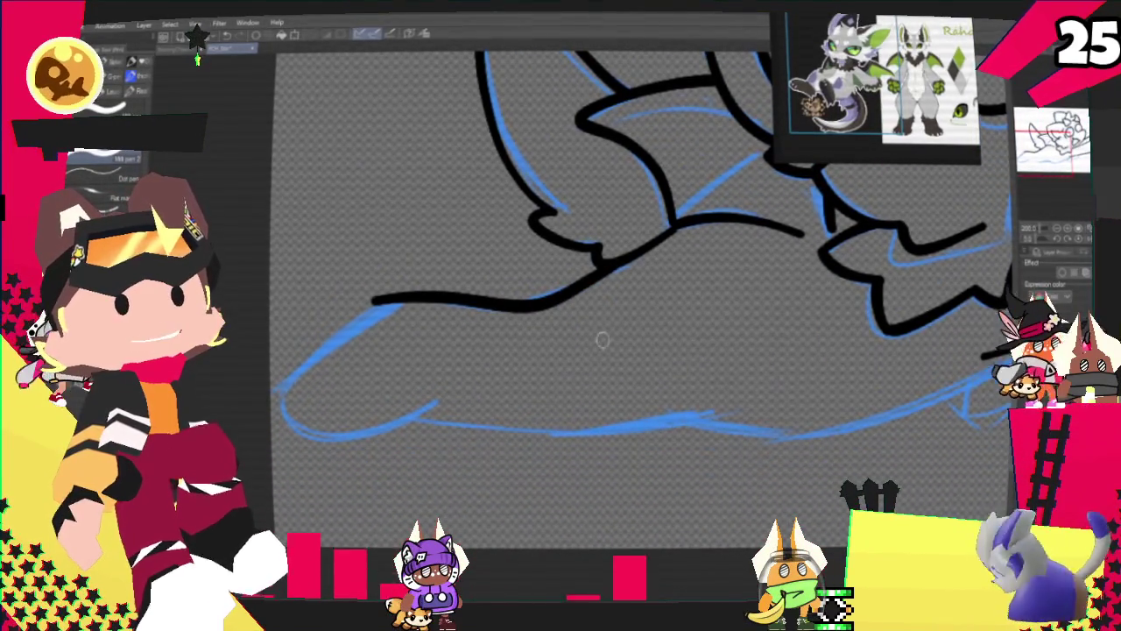
{"action": "key", "text": "ctrl+z"}
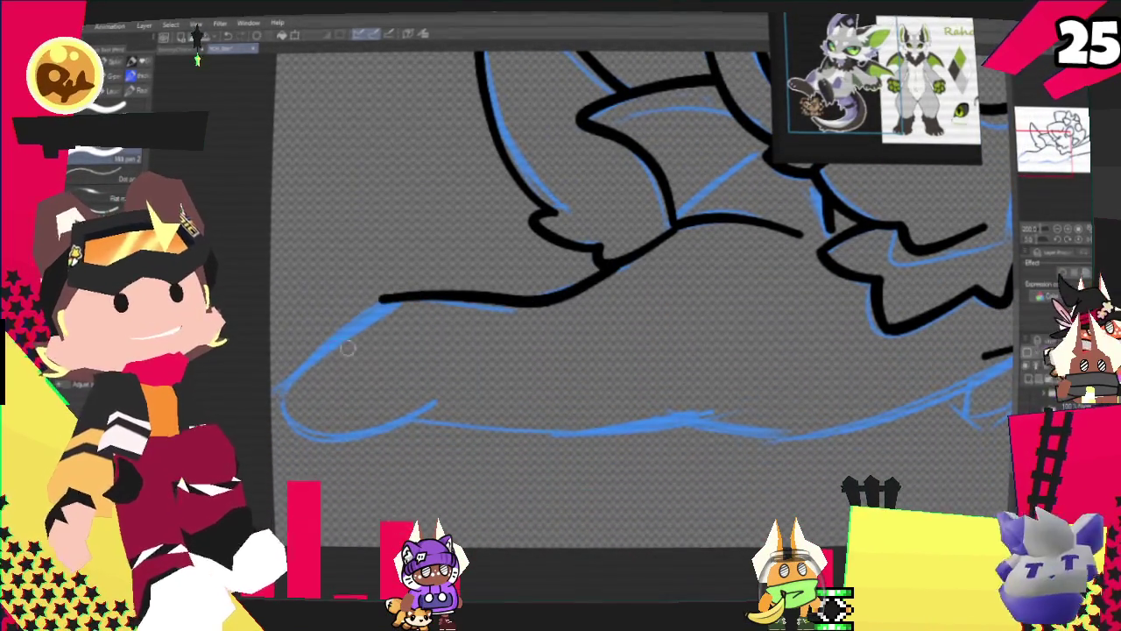
{"action": "left_click_drag", "start_coordinate": [398, 298], "coordinate": [298, 360]}
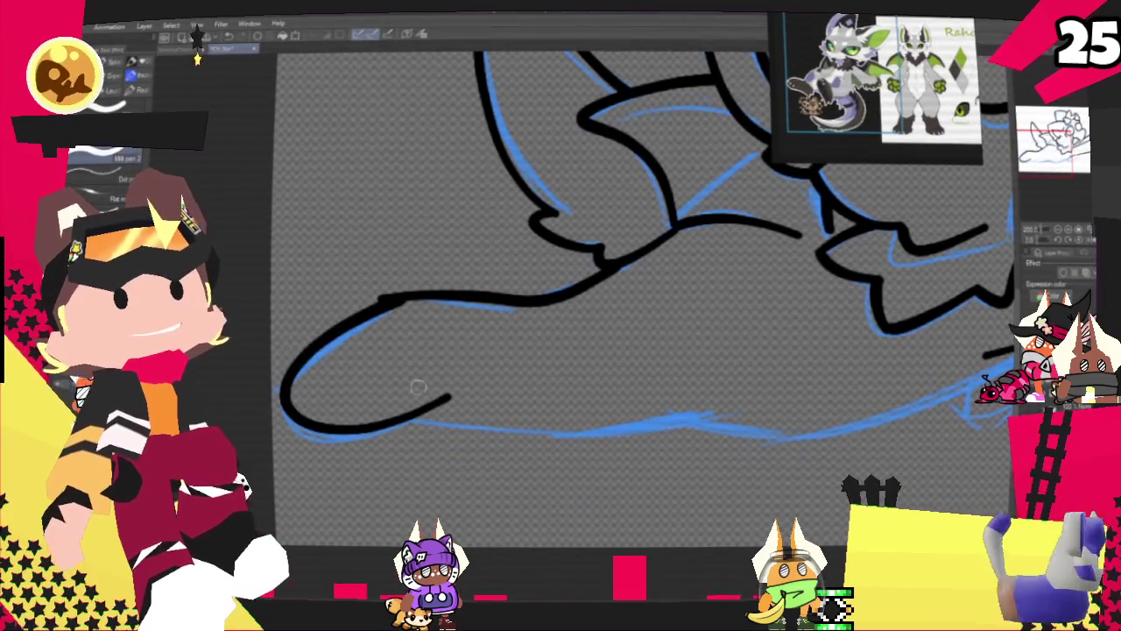
{"action": "left_click_drag", "start_coordinate": [385, 301], "coordinate": [429, 406]}
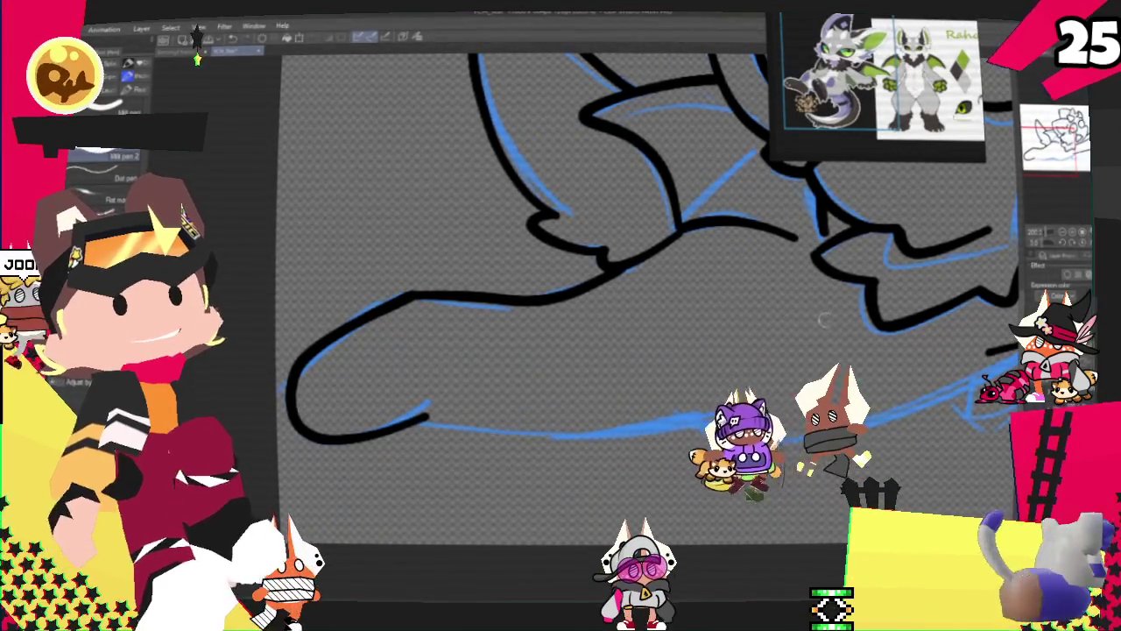
{"action": "left_click_drag", "start_coordinate": [422, 412], "coordinate": [681, 410]}
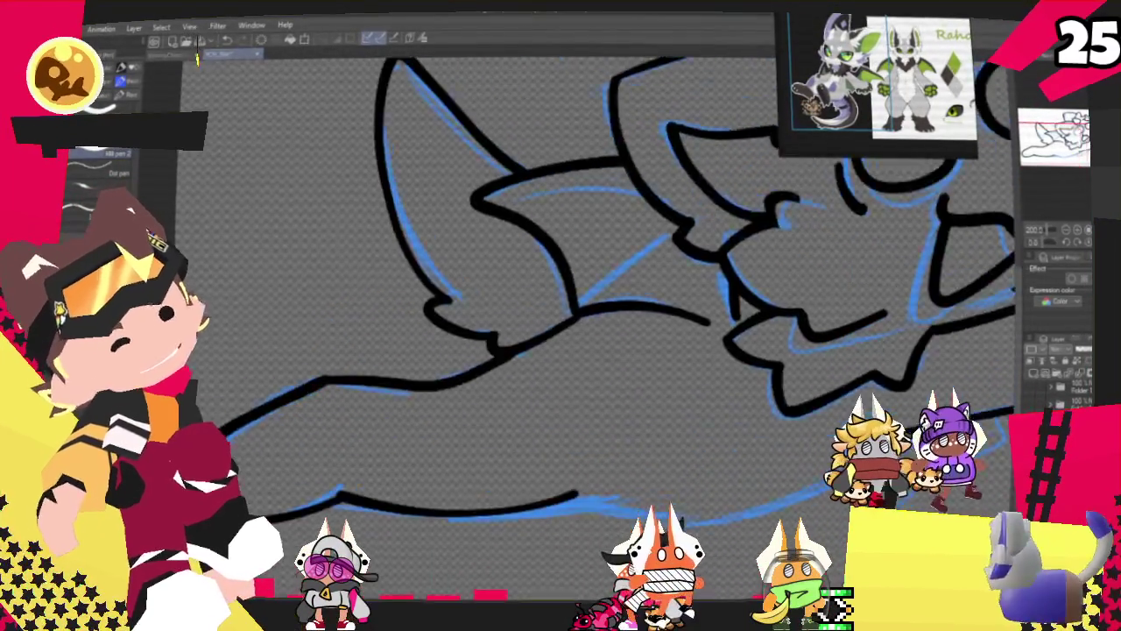
{"action": "mouse_move", "coordinate": [613, 394]}
{"action": "left_mouse_down"}
{"action": "mouse_move", "coordinate": [429, 440]}
{"action": "mouse_move", "coordinate": [701, 390]}
{"action": "left_mouse_up"}
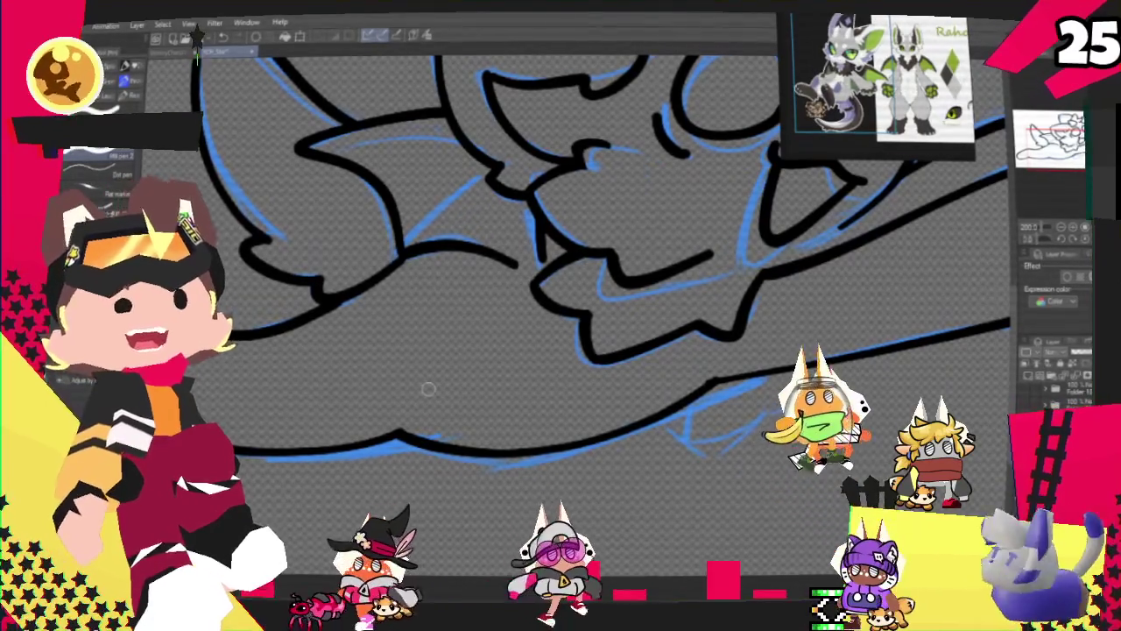
{"action": "scroll", "coordinate": [428, 388], "scroll_direction": "down", "scroll_amount": 3}
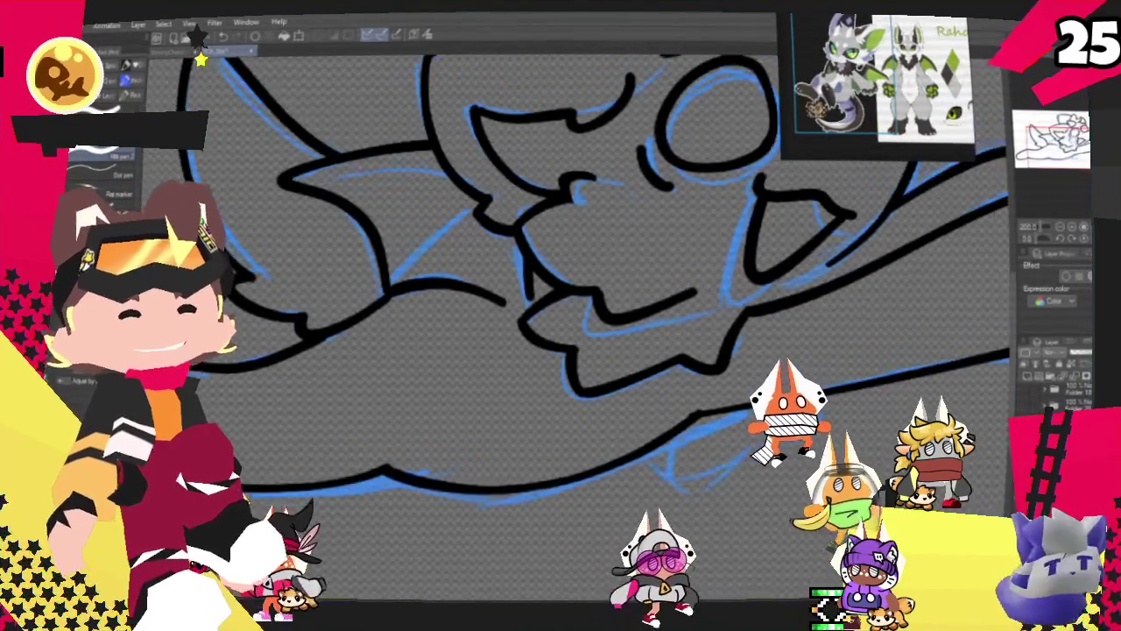
- Ink the small leg tucked under the belly, redrawing it to adjust its length
{"action": "scroll", "coordinate": [428, 388], "scroll_direction": "up", "scroll_amount": 4}
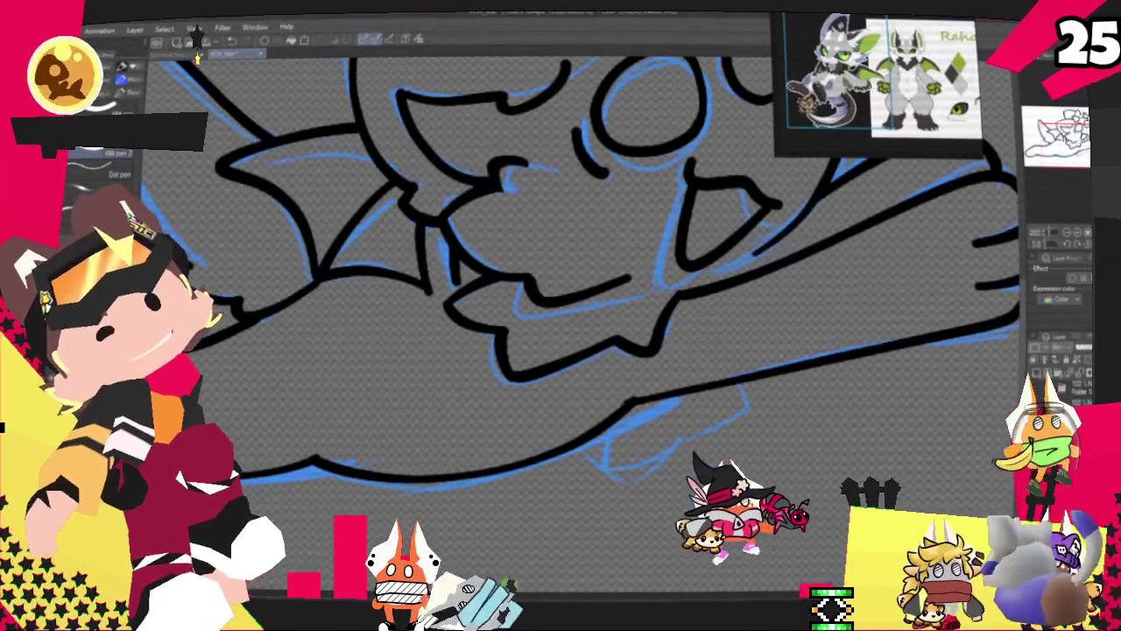
{"action": "left_click_drag", "start_coordinate": [571, 445], "coordinate": [651, 432]}
{"action": "key", "text": "ctrl+z"}
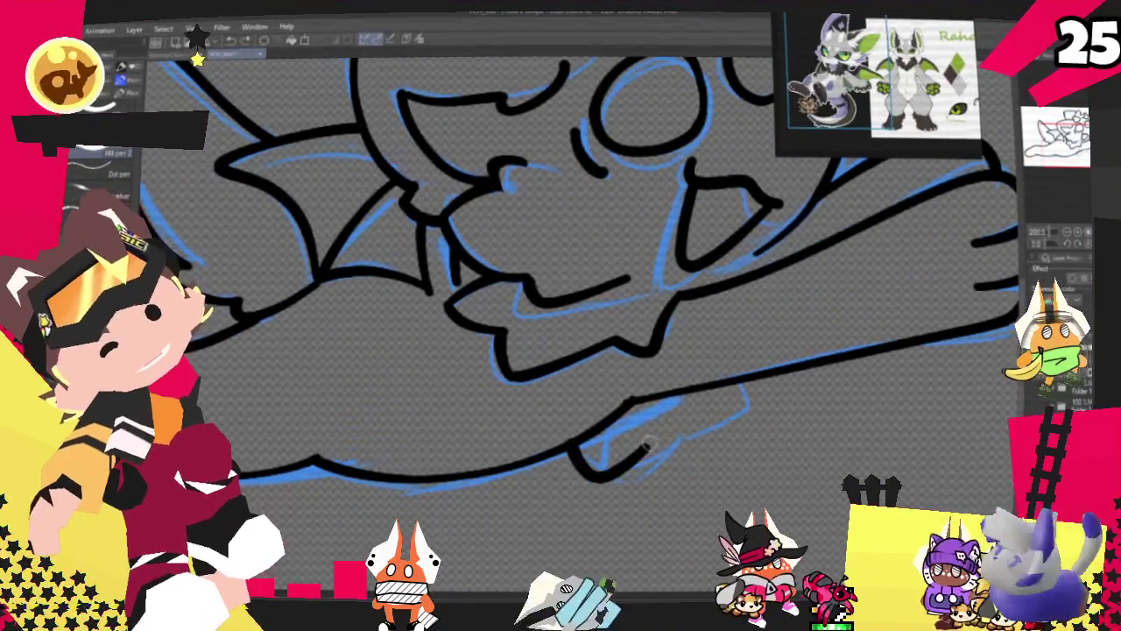
{"action": "mouse_move", "coordinate": [571, 445]}
{"action": "left_mouse_down"}
{"action": "mouse_move", "coordinate": [688, 435]}
{"action": "mouse_move", "coordinate": [673, 429]}
{"action": "left_mouse_up"}
{"action": "key", "text": "ctrl+z"}
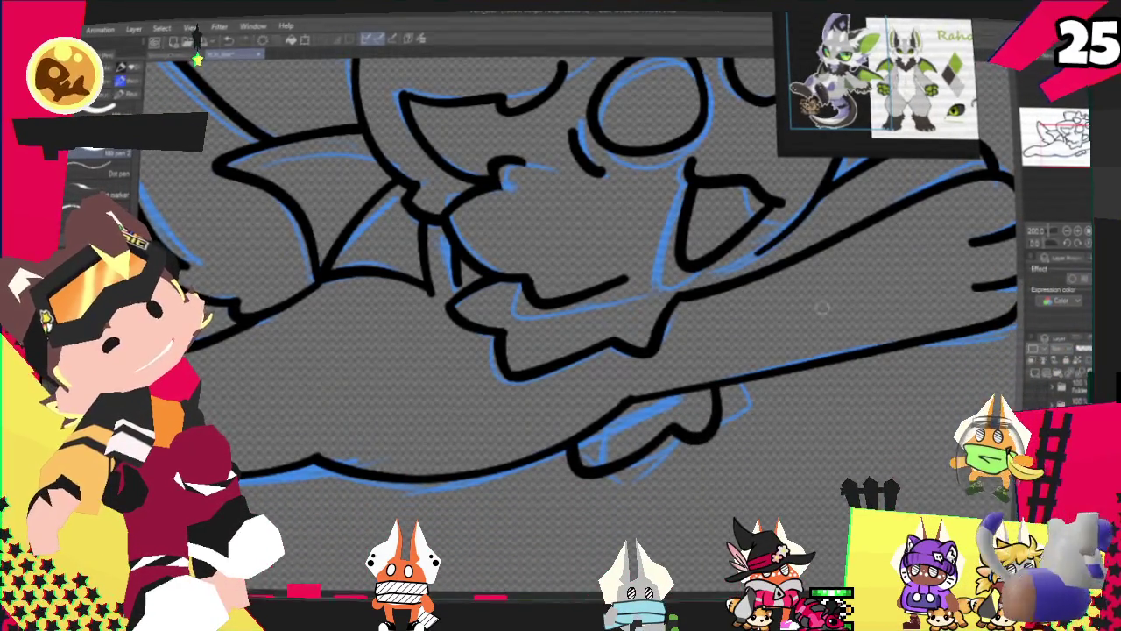
- Adjust the zoom to show the whole inked creature
{"action": "scroll", "coordinate": [613, 306], "scroll_direction": "down", "scroll_amount": 3}
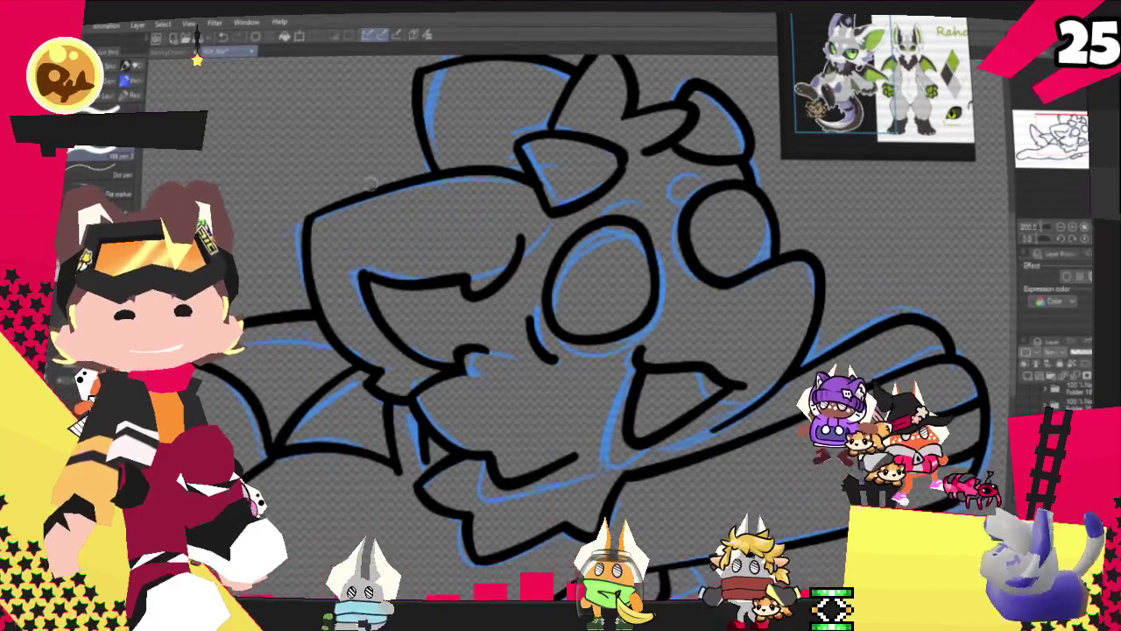
{"action": "scroll", "coordinate": [519, 234], "scroll_direction": "down", "scroll_amount": 2}
{"action": "scroll", "coordinate": [519, 235], "scroll_direction": "down", "scroll_amount": 2}
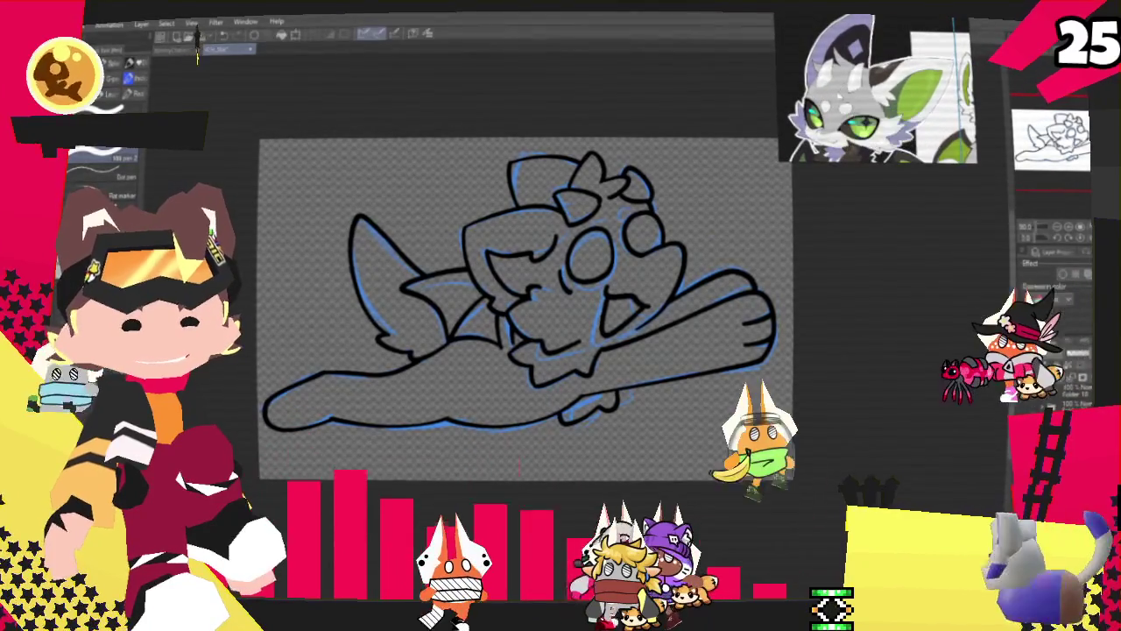
{"action": "key", "text": "ctrl+plus"}
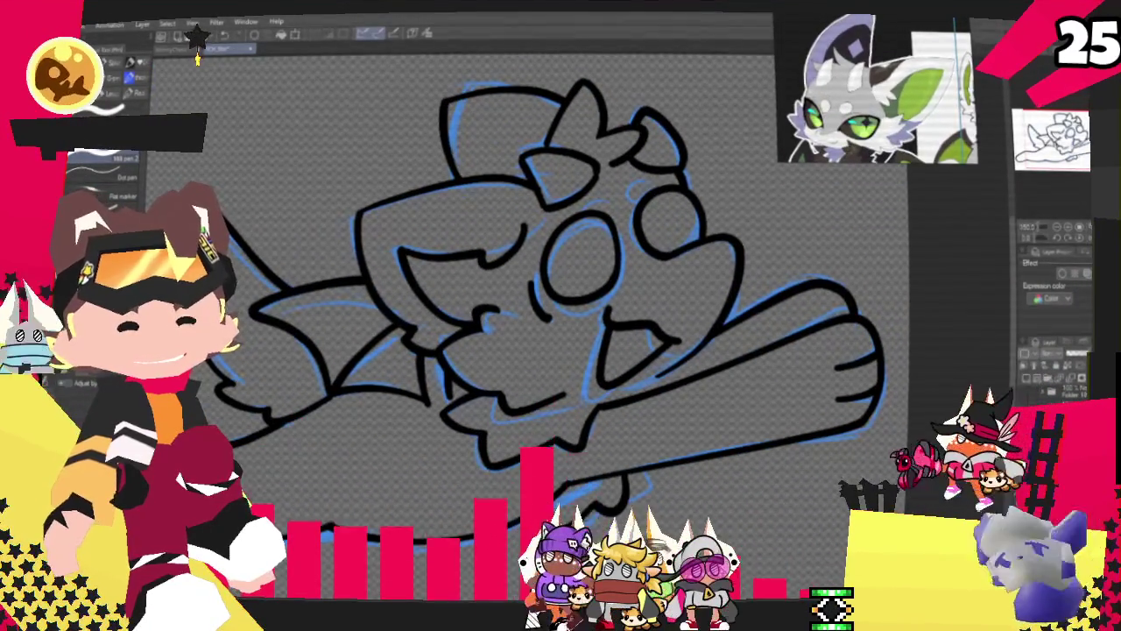
- Hide the blue sketch and fill the creature's head, wings, body and paw with light grey
{"action": "key", "text": "ctrl+h"}
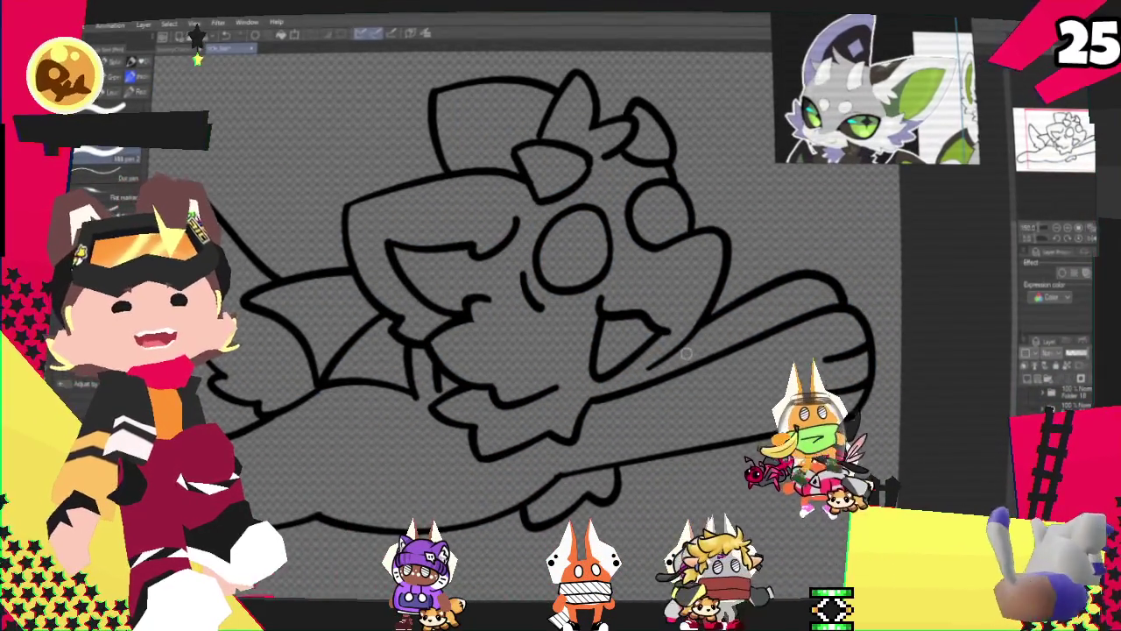
{"action": "key", "text": "ctrl+plus"}
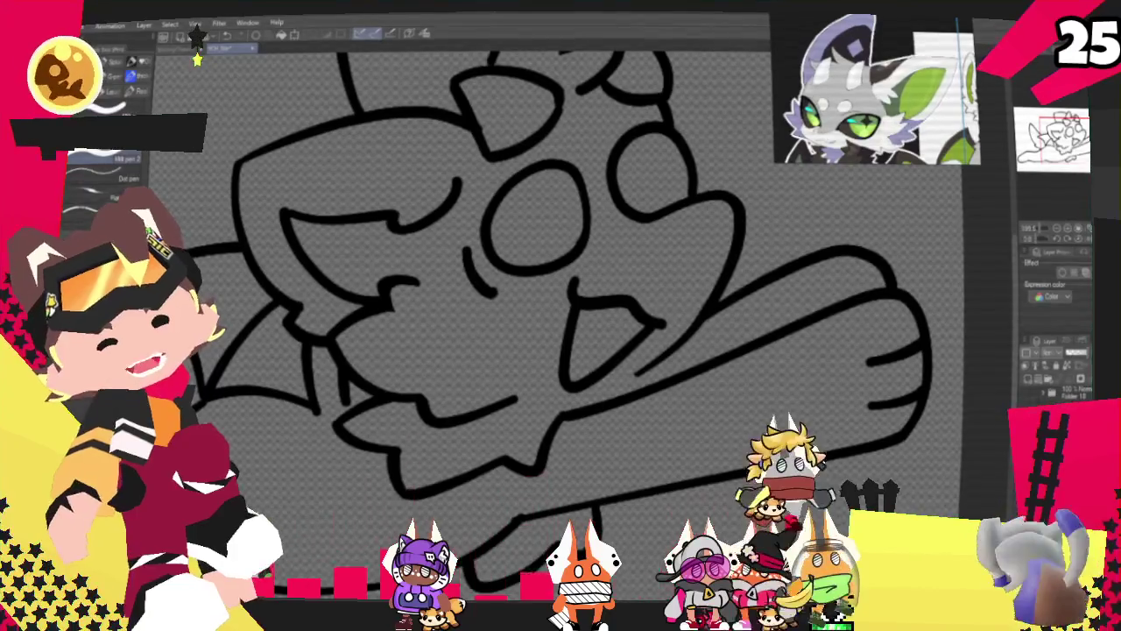
{"action": "left_click", "coordinate": [524, 366]}
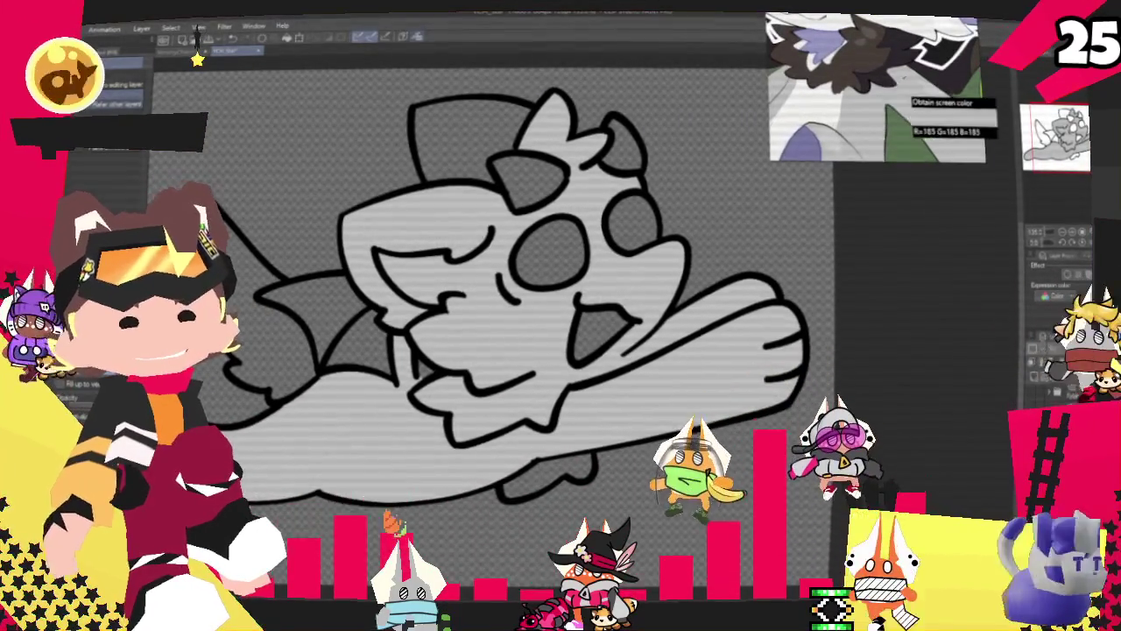
- Draw a finger line across the creature's fist with the pen
{"action": "scroll", "coordinate": [465, 212], "scroll_direction": "down", "scroll_amount": 1}
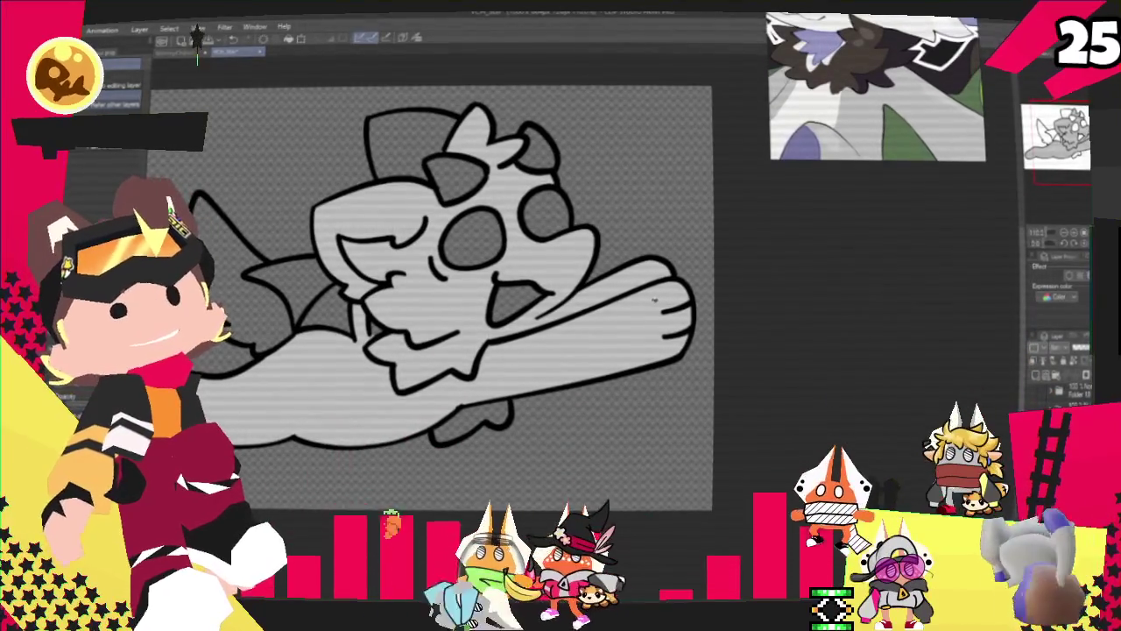
{"action": "key", "text": "p"}
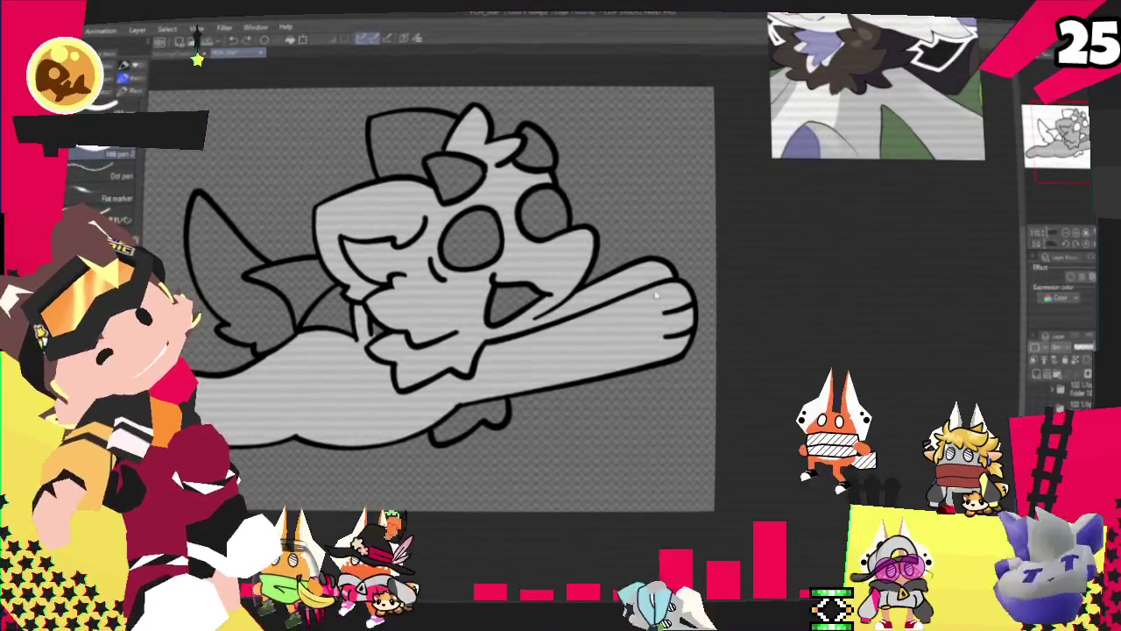
{"action": "left_click_drag", "start_coordinate": [654, 290], "coordinate": [658, 357]}
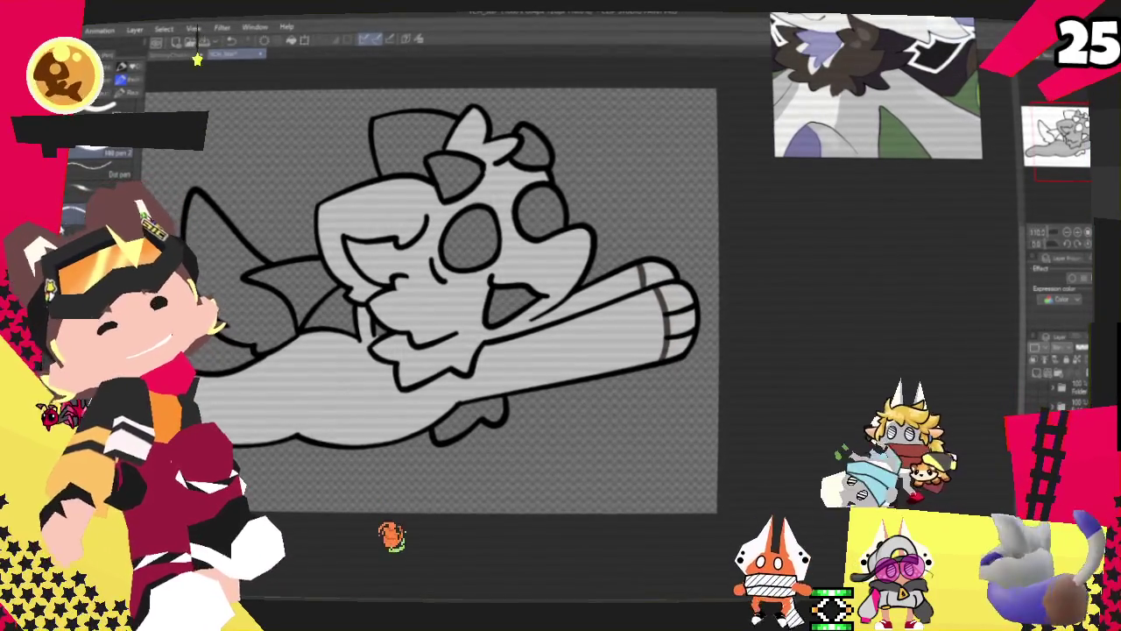
- Fill the chest fluff with dark brown
{"action": "key", "text": "g"}
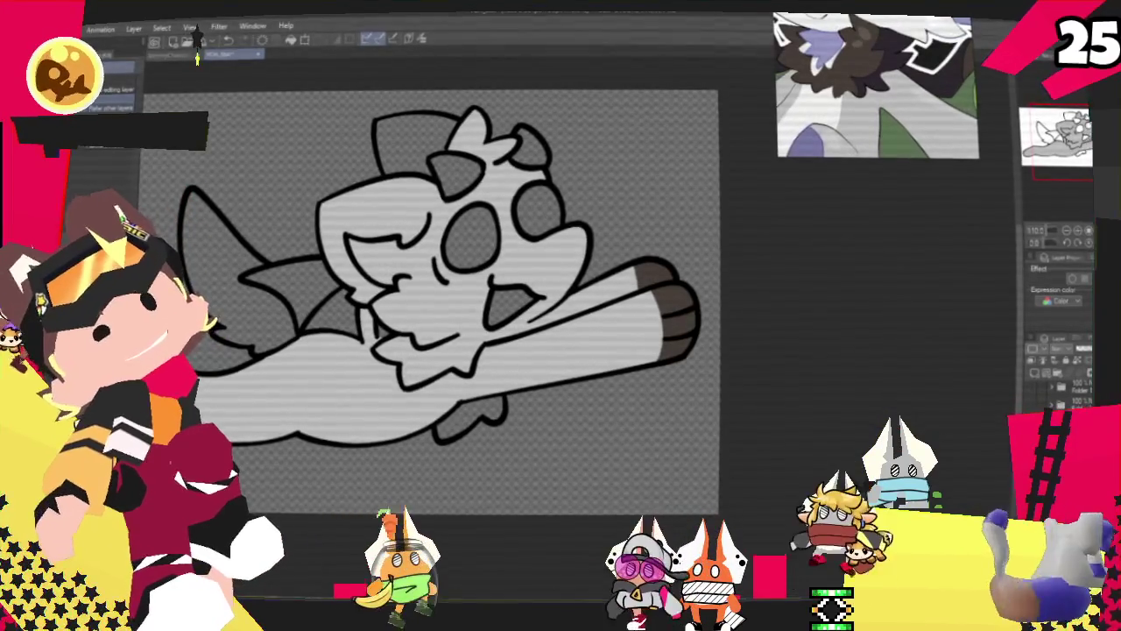
{"action": "key", "text": "p"}
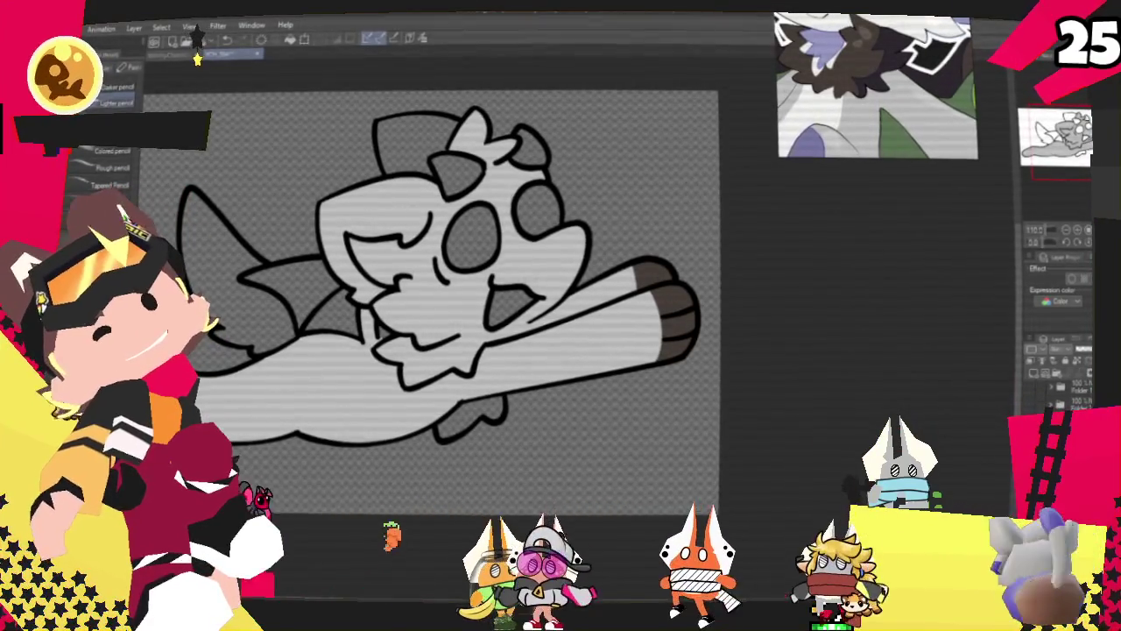
{"action": "key", "text": "p"}
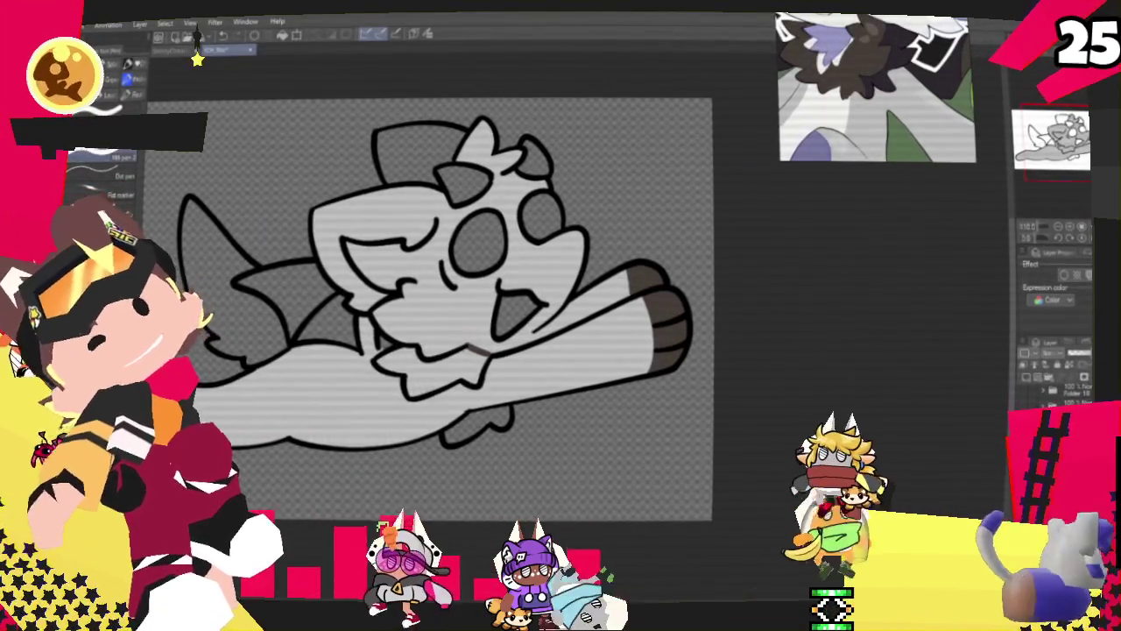
{"action": "left_click", "coordinate": [438, 368]}
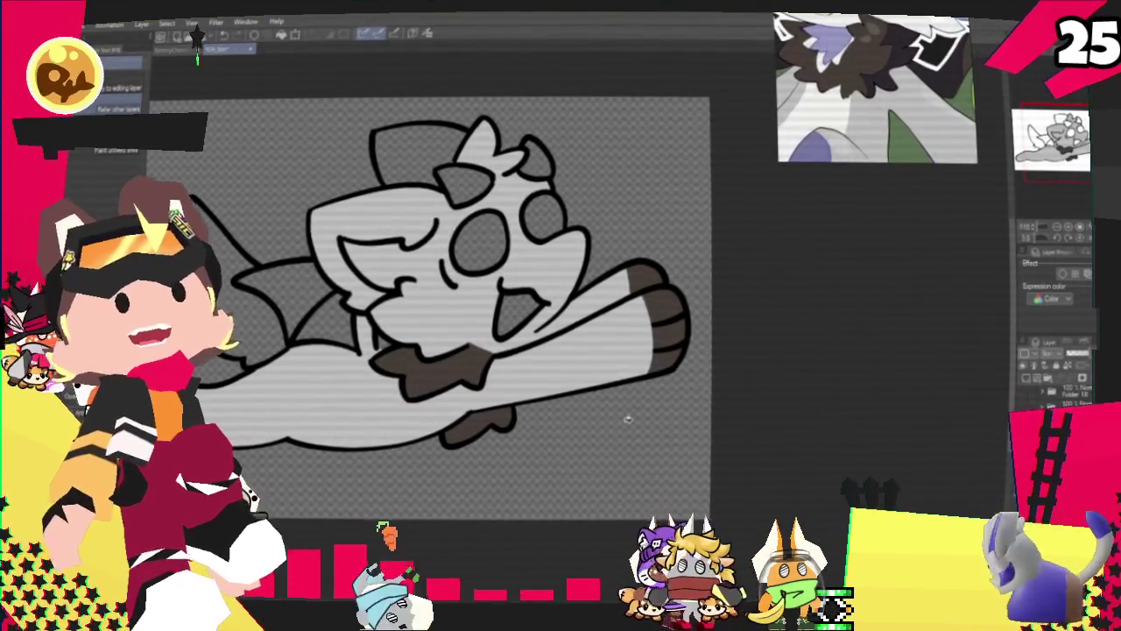
- Fill the left face marking and top hair tuft dark brown, then start a white tuft highlight
{"action": "scroll", "coordinate": [627, 419], "scroll_direction": "up", "scroll_amount": 2}
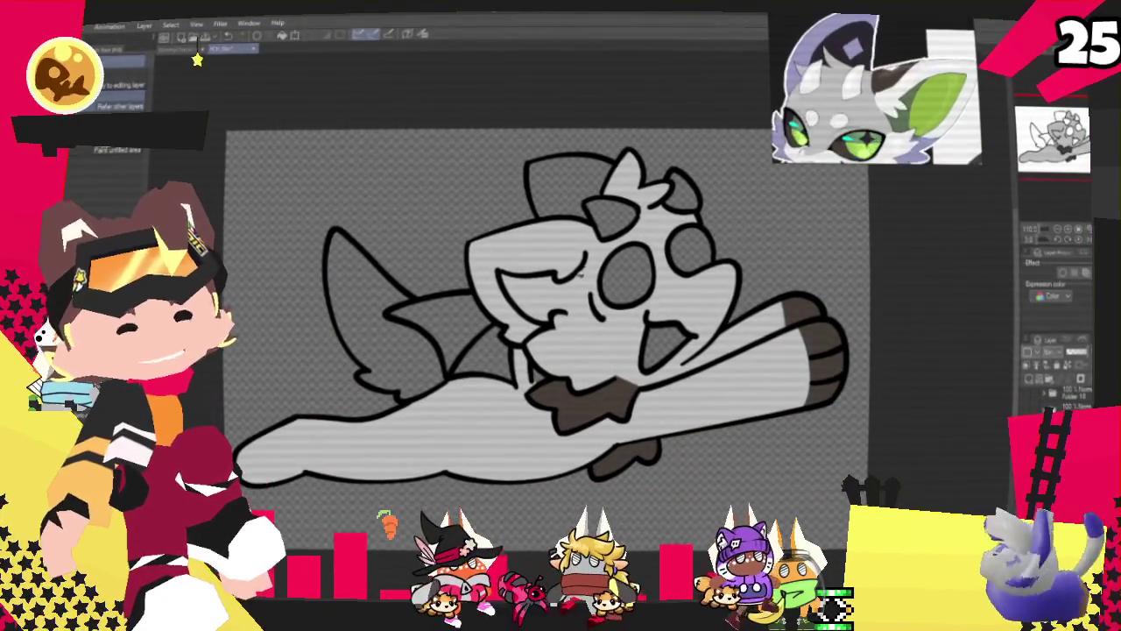
{"action": "key", "text": "p"}
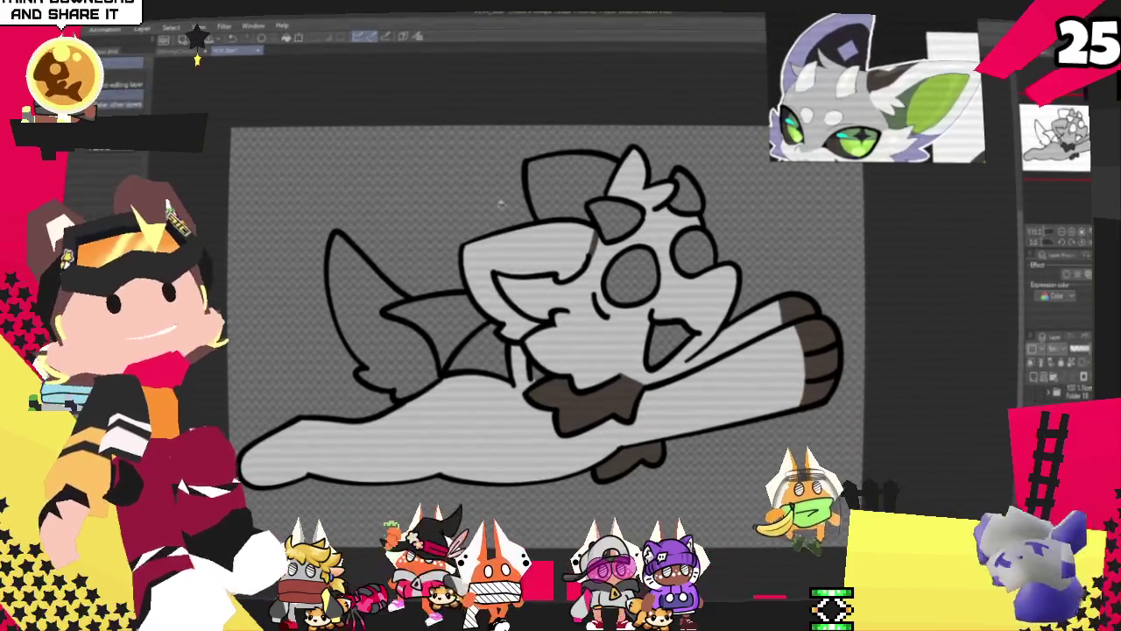
{"action": "left_click", "coordinate": [491, 262]}
{"action": "left_click", "coordinate": [569, 183]}
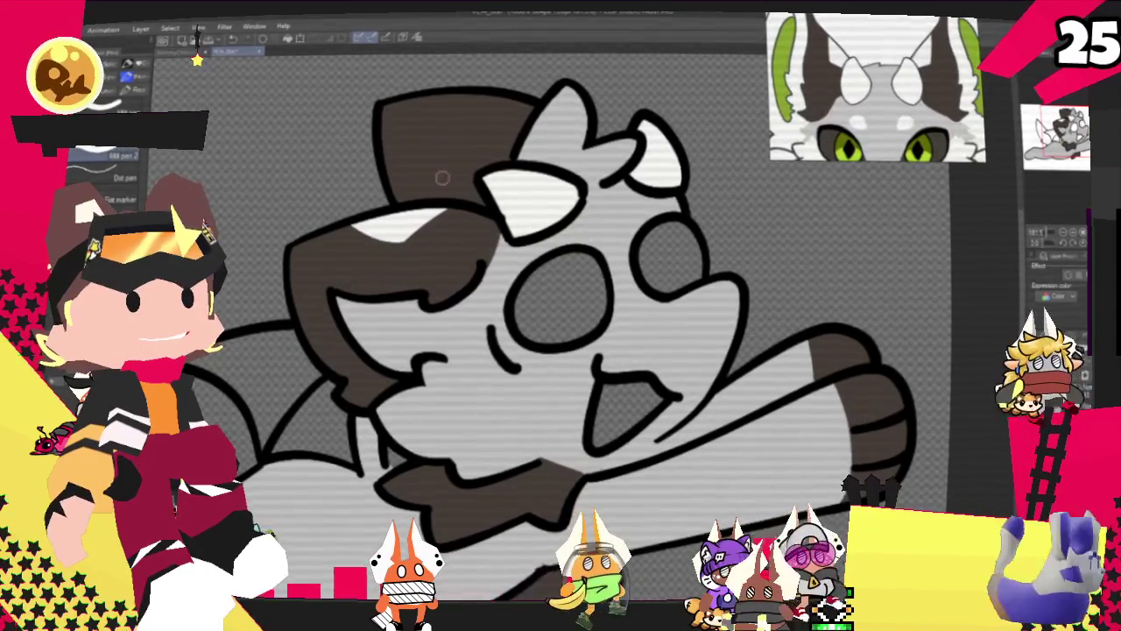
{"action": "left_click_drag", "start_coordinate": [405, 173], "coordinate": [459, 167]}
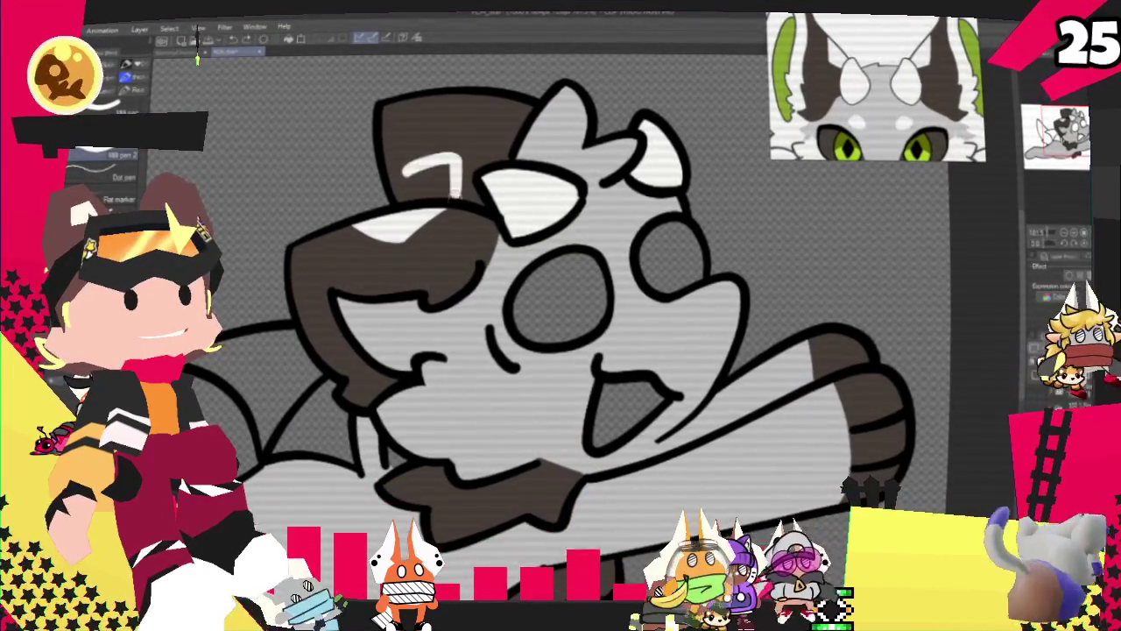
- Outline a box-shaped white highlight patch on the brown hair tuft
{"action": "mouse_move", "coordinate": [401, 197]}
{"action": "left_mouse_down"}
{"action": "mouse_move", "coordinate": [472, 197]}
{"action": "mouse_move", "coordinate": [454, 155]}
{"action": "left_mouse_up"}
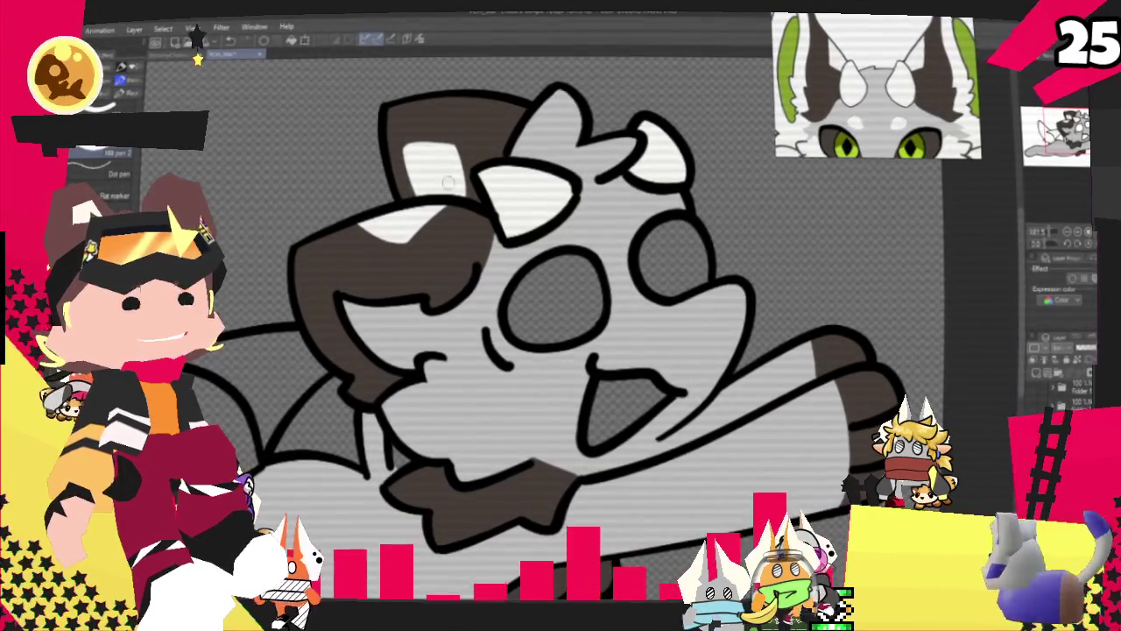
{"action": "scroll", "coordinate": [427, 174], "scroll_direction": "down", "scroll_amount": 2}
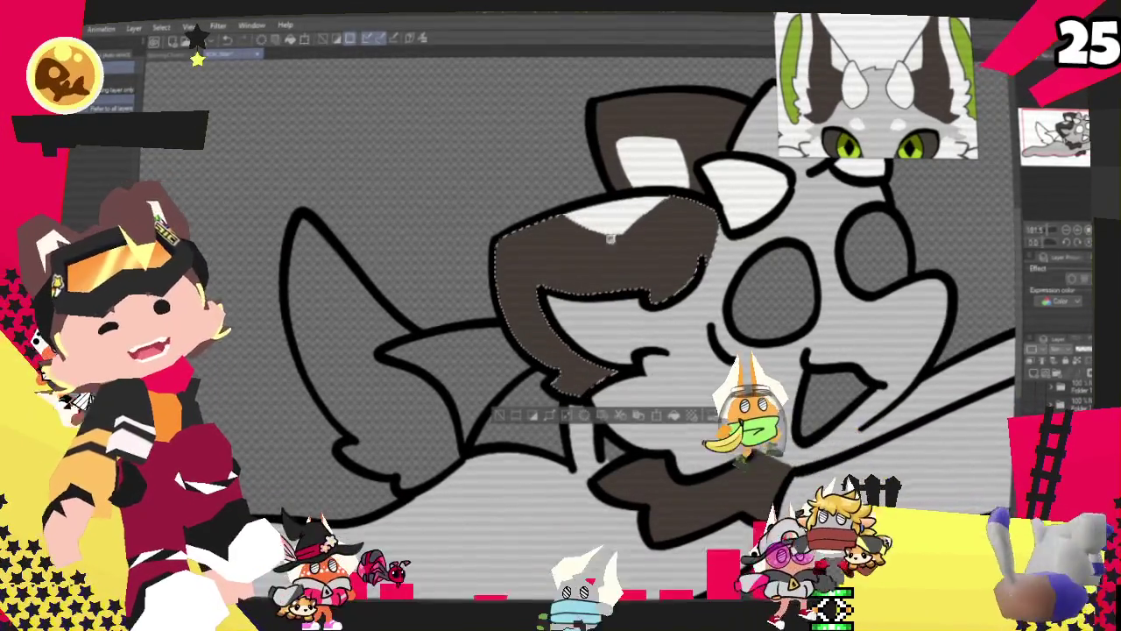
{"action": "key", "text": "p"}
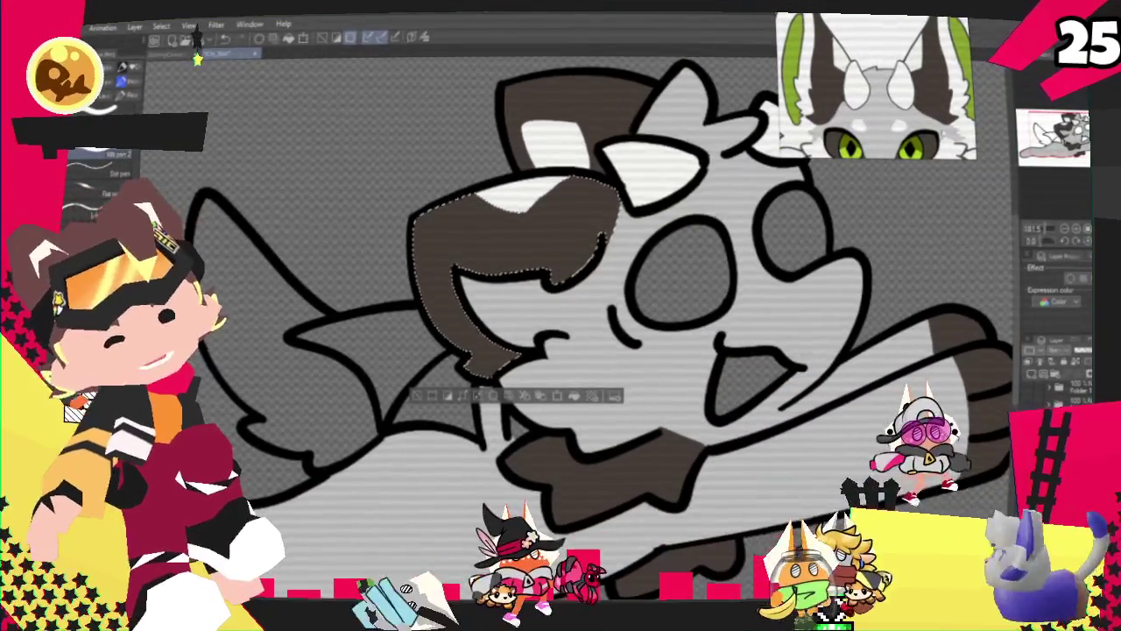
- Paint a white streak inside the brown face marking, then clear the selection
{"action": "left_click_drag", "start_coordinate": [552, 261], "coordinate": [598, 243]}
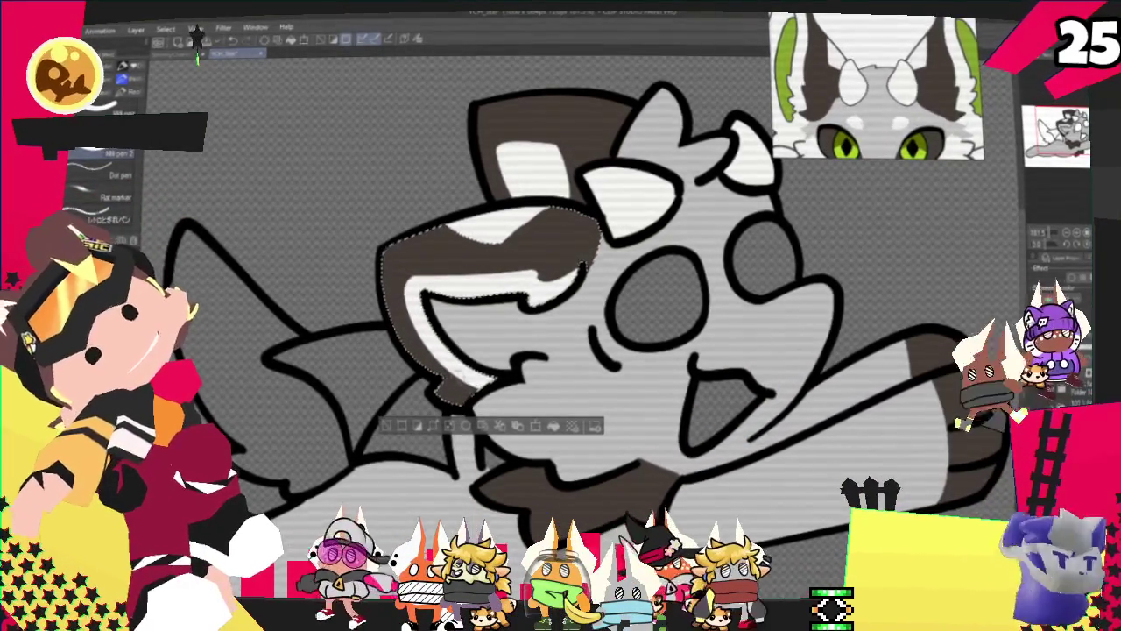
{"action": "left_click", "coordinate": [402, 426]}
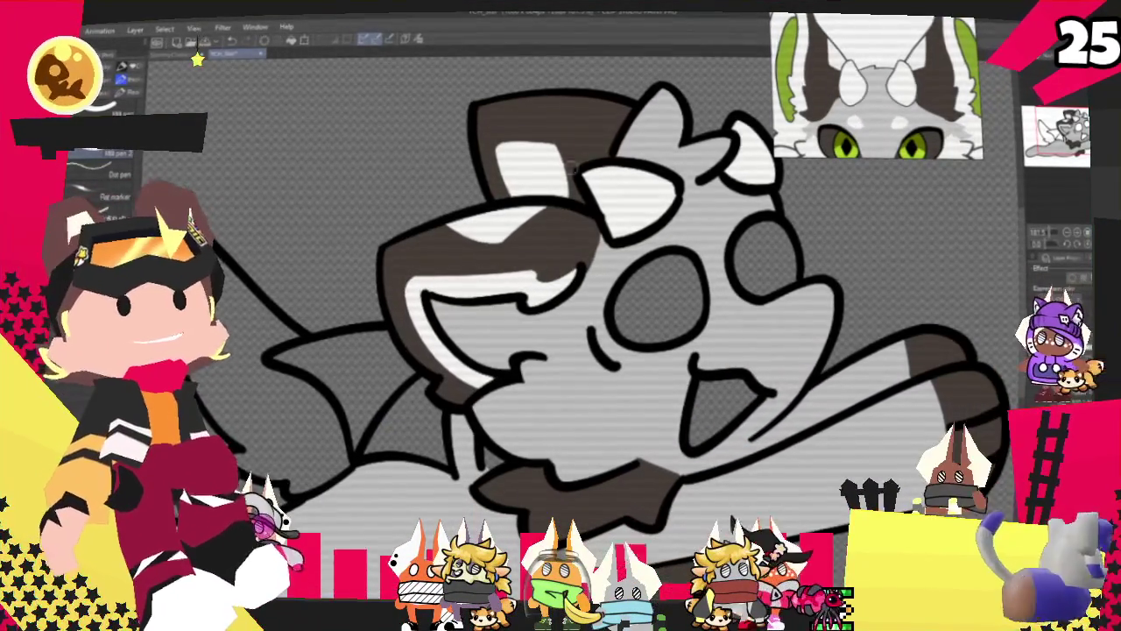
{"action": "scroll", "coordinate": [681, 175], "scroll_direction": "up", "scroll_amount": 5}
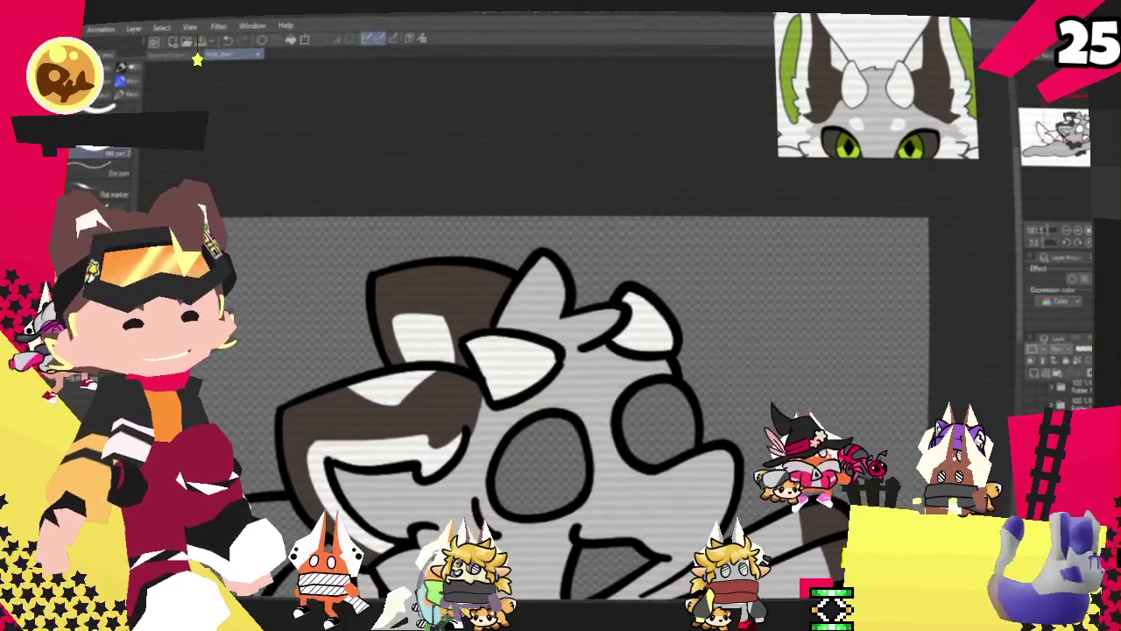
{"action": "scroll", "coordinate": [578, 403], "scroll_direction": "down", "scroll_amount": 3}
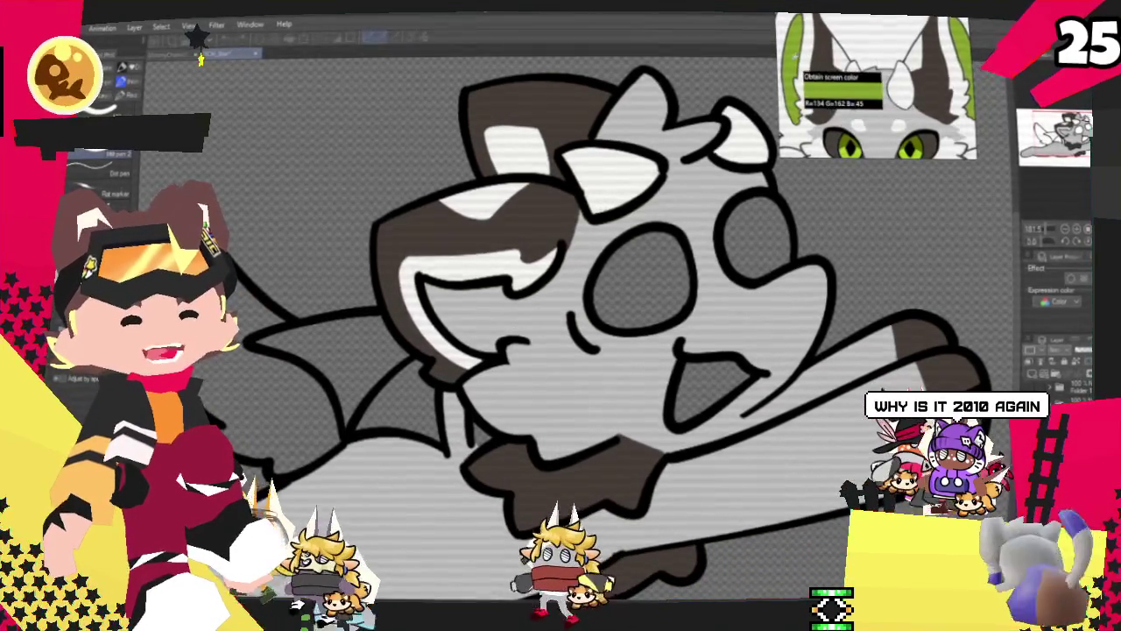
{"action": "scroll", "coordinate": [586, 171], "scroll_direction": "up", "scroll_amount": 1}
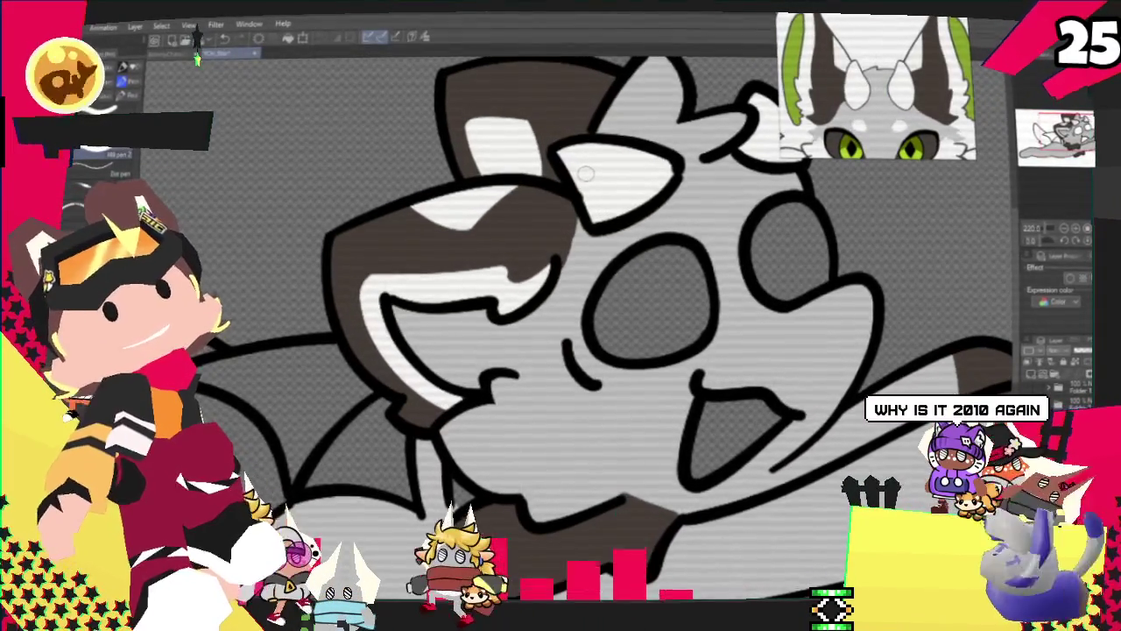
- Stroke and fill the eye patch with green, then deselect the dark marking
{"action": "left_click_drag", "start_coordinate": [530, 317], "coordinate": [501, 364]}
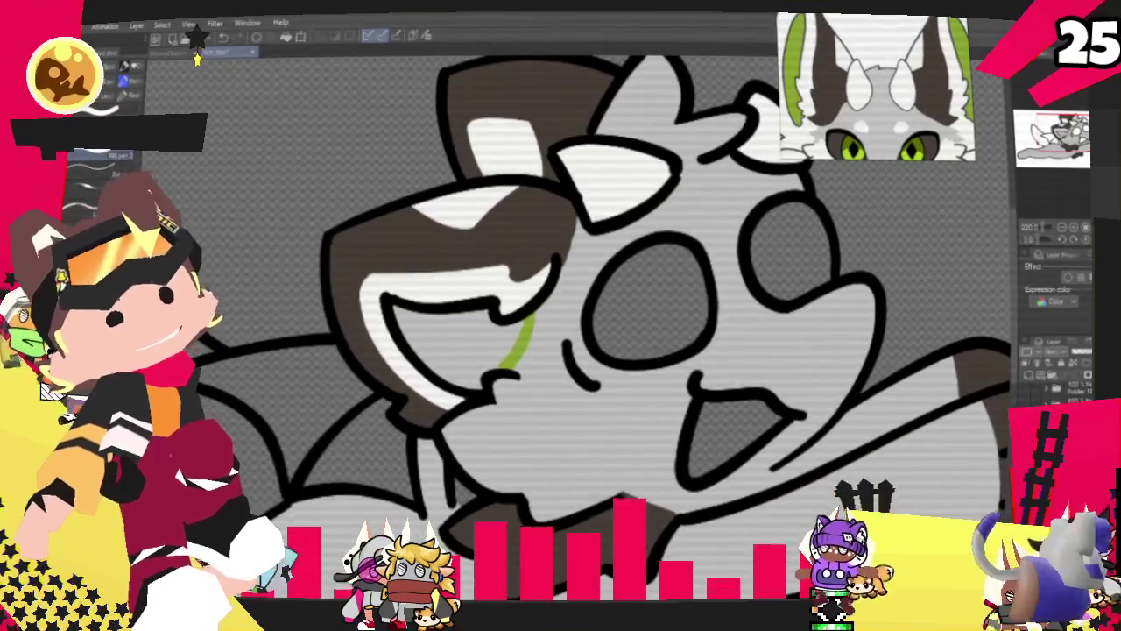
{"action": "left_click", "coordinate": [464, 341]}
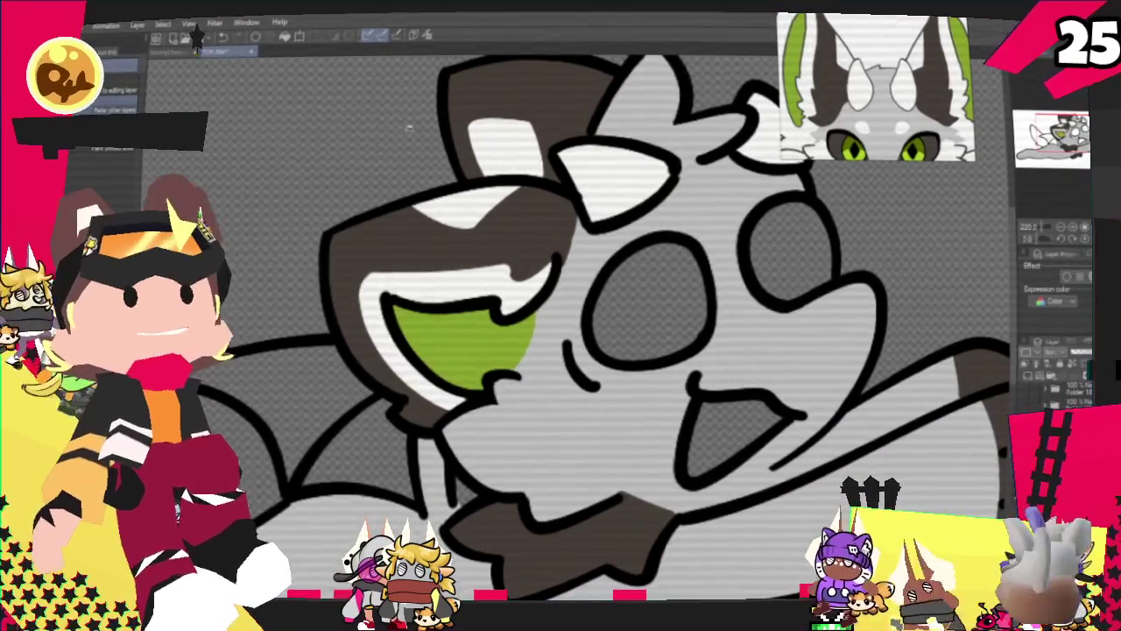
{"action": "scroll", "coordinate": [561, 350], "scroll_direction": "up", "scroll_amount": 2}
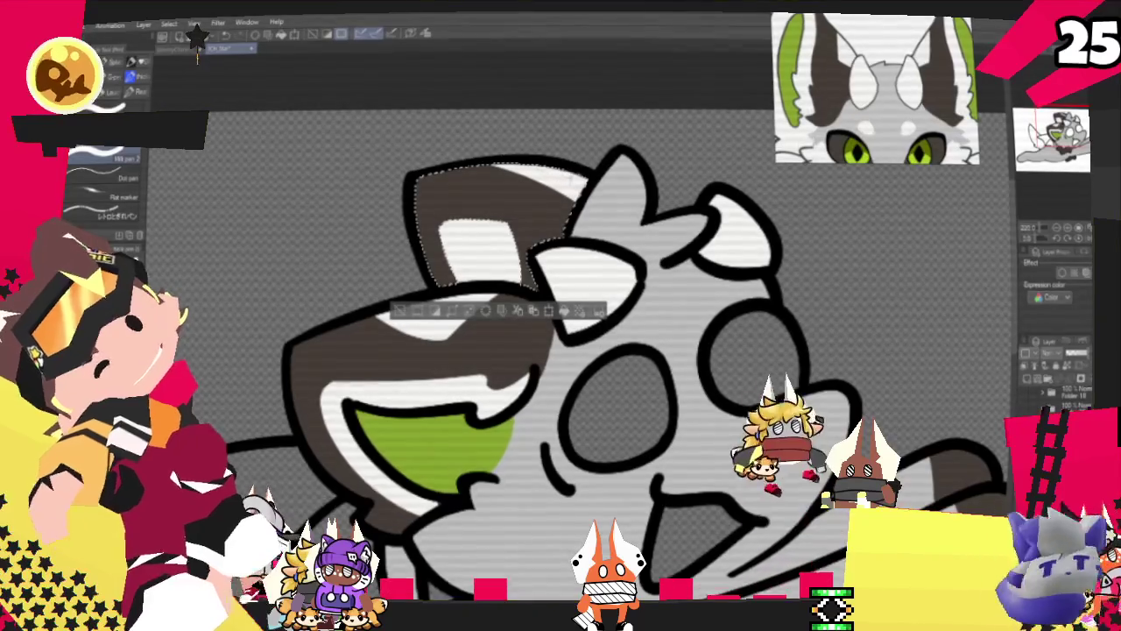
{"action": "key", "text": "ctrl+d"}
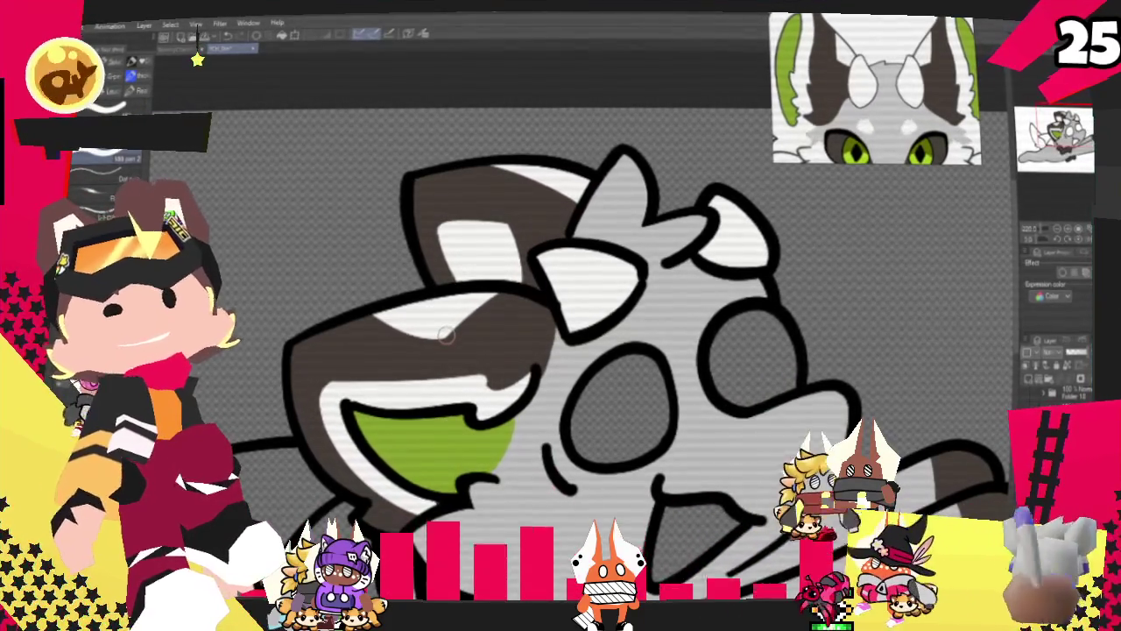
- Fill the first eye with white
{"action": "scroll", "coordinate": [445, 336], "scroll_direction": "down", "scroll_amount": 2}
{"action": "scroll", "coordinate": [525, 368], "scroll_direction": "down", "scroll_amount": 2}
{"action": "scroll", "coordinate": [525, 368], "scroll_direction": "up", "scroll_amount": 2}
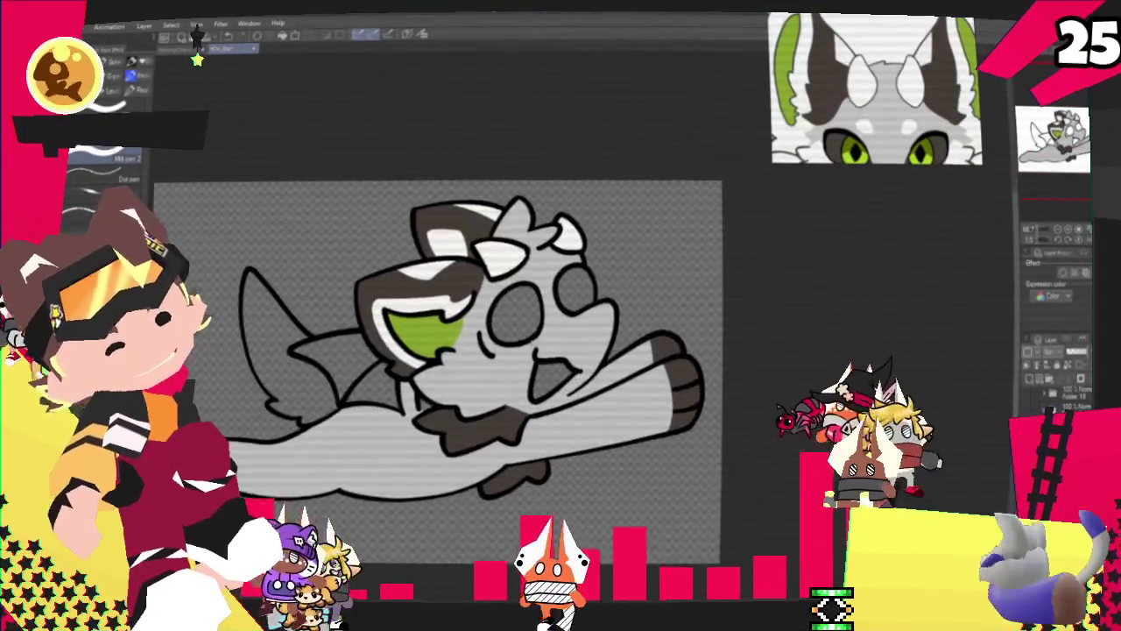
{"action": "scroll", "coordinate": [526, 368], "scroll_direction": "up", "scroll_amount": 2}
{"action": "scroll", "coordinate": [526, 368], "scroll_direction": "up", "scroll_amount": 2}
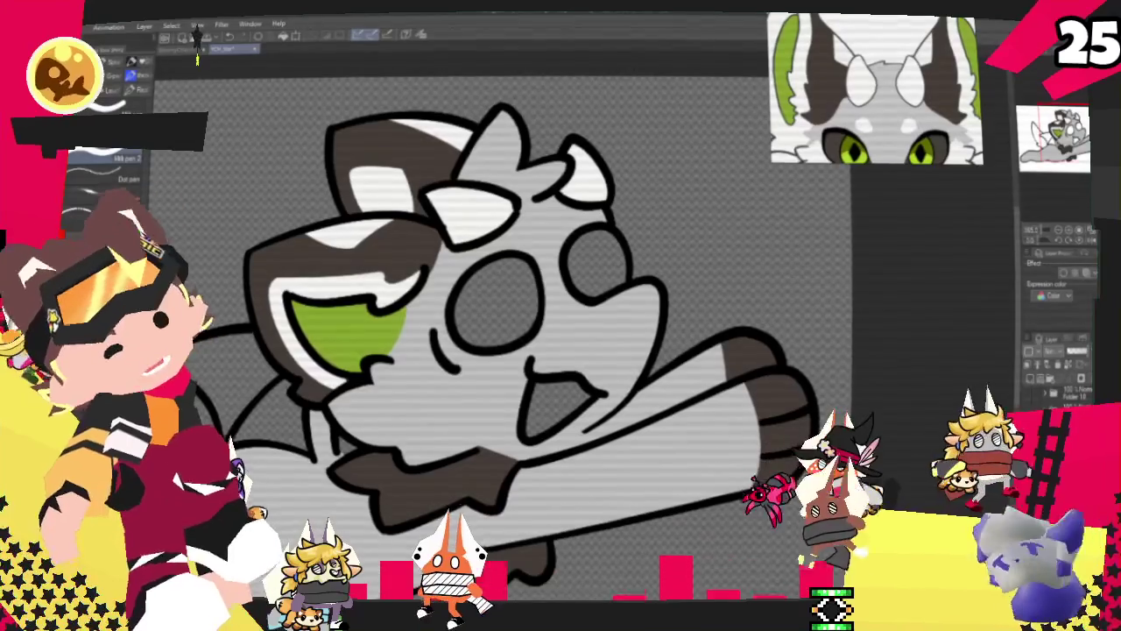
{"action": "key", "text": "g"}
{"action": "left_click", "coordinate": [494, 298]}
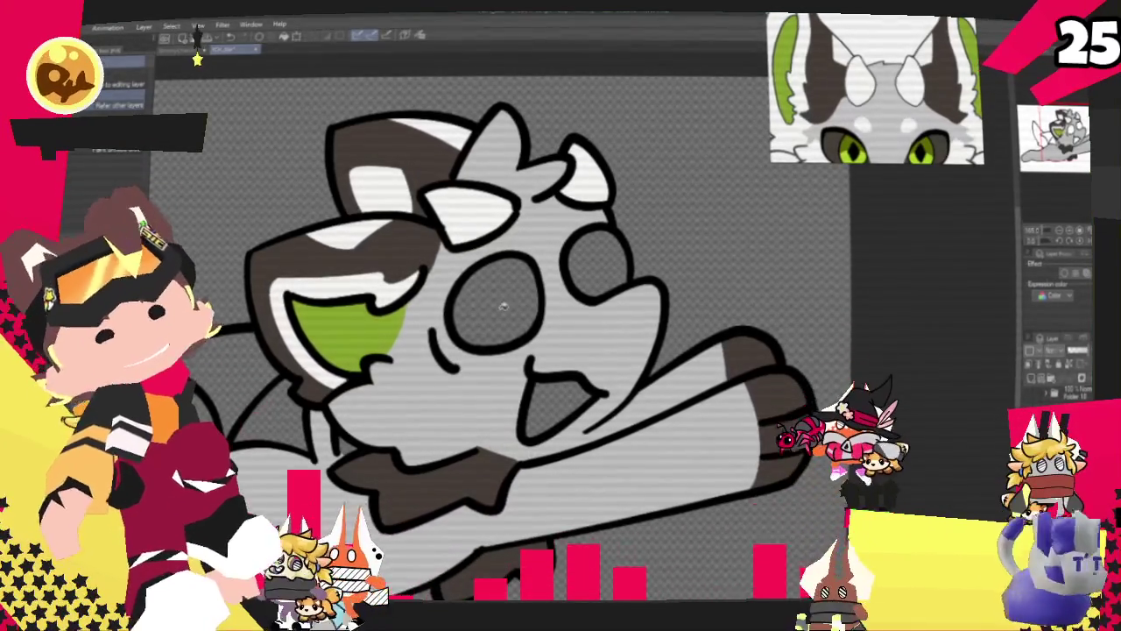
- Fill the second eye with white and sample the off-white colour from the reference
{"action": "left_click", "coordinate": [596, 255]}
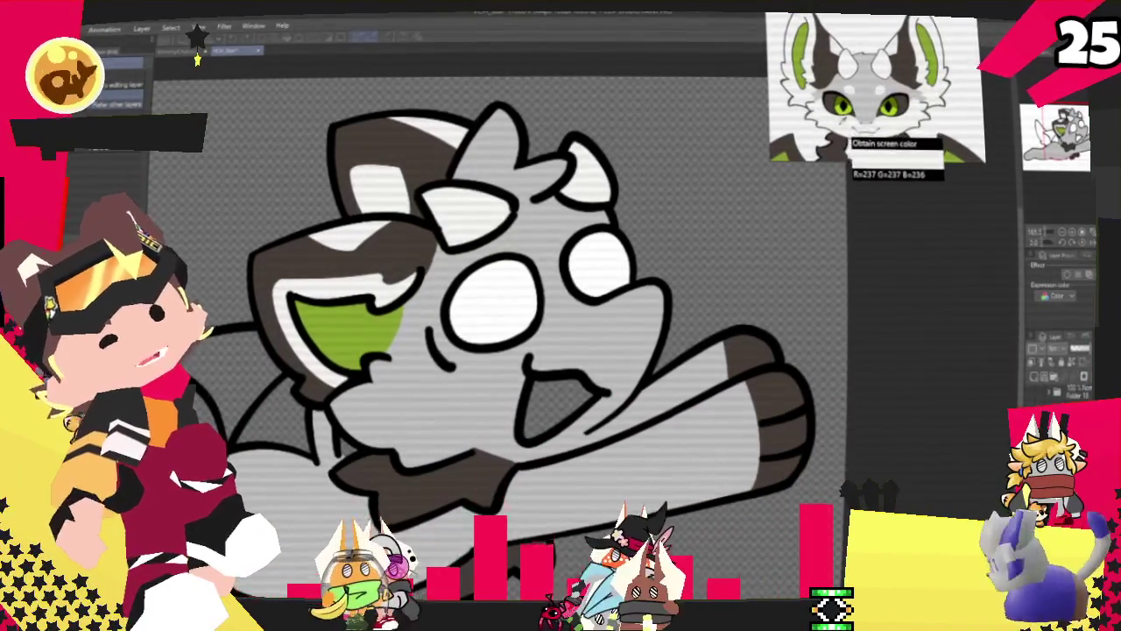
{"action": "left_click", "coordinate": [850, 136]}
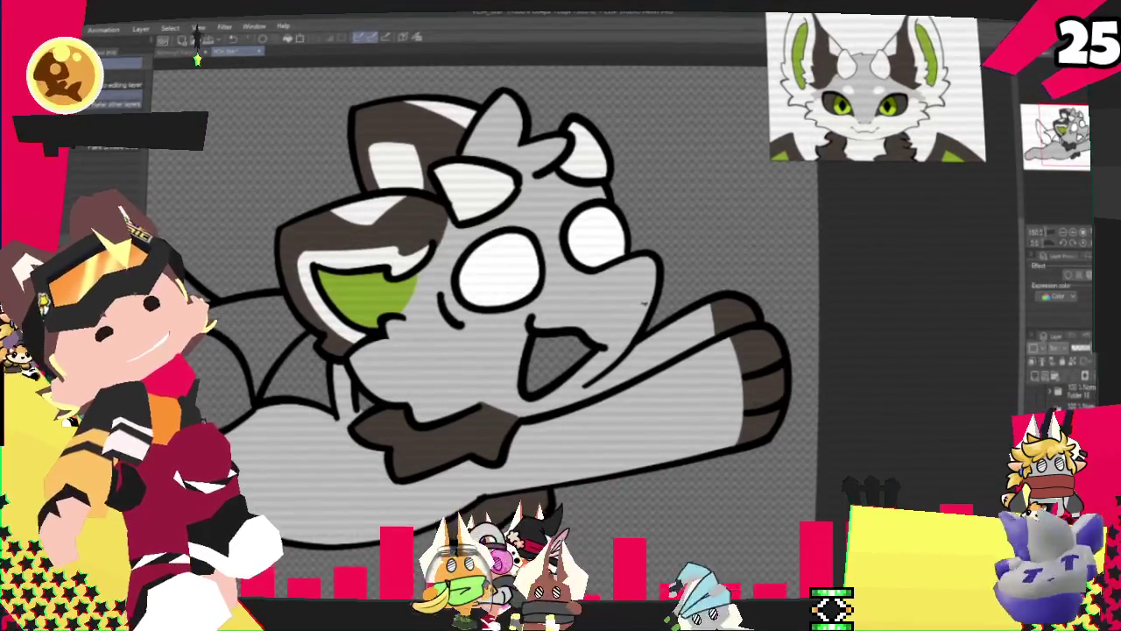
{"action": "key", "text": "p"}
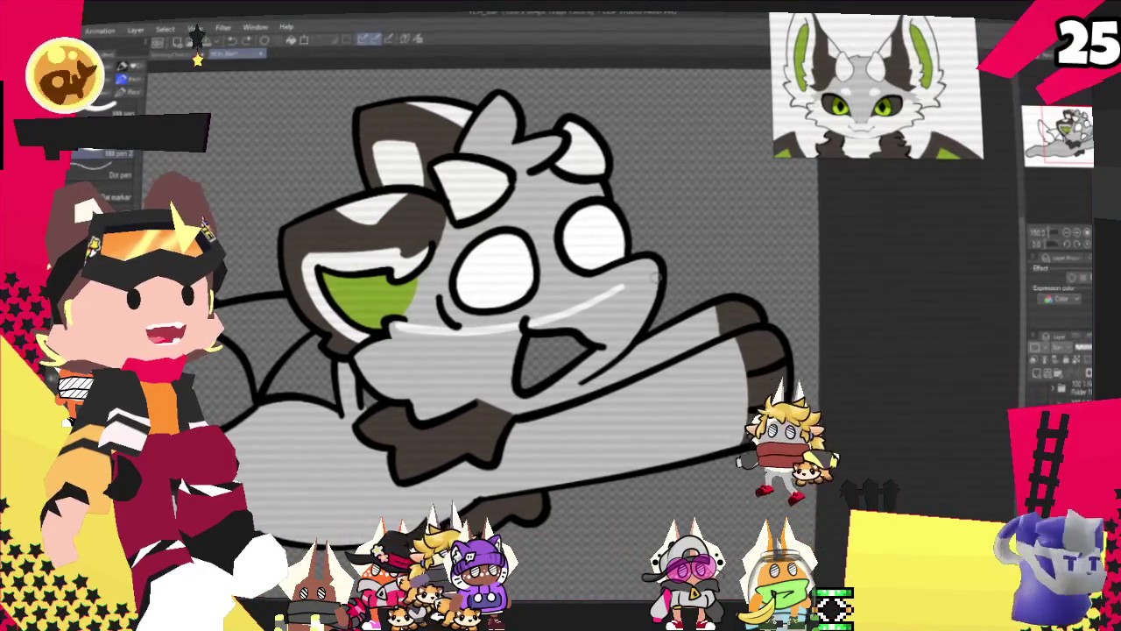
- Draw white dividing lines across the lower face and along the lower arm
{"action": "left_click_drag", "start_coordinate": [526, 315], "coordinate": [657, 276]}
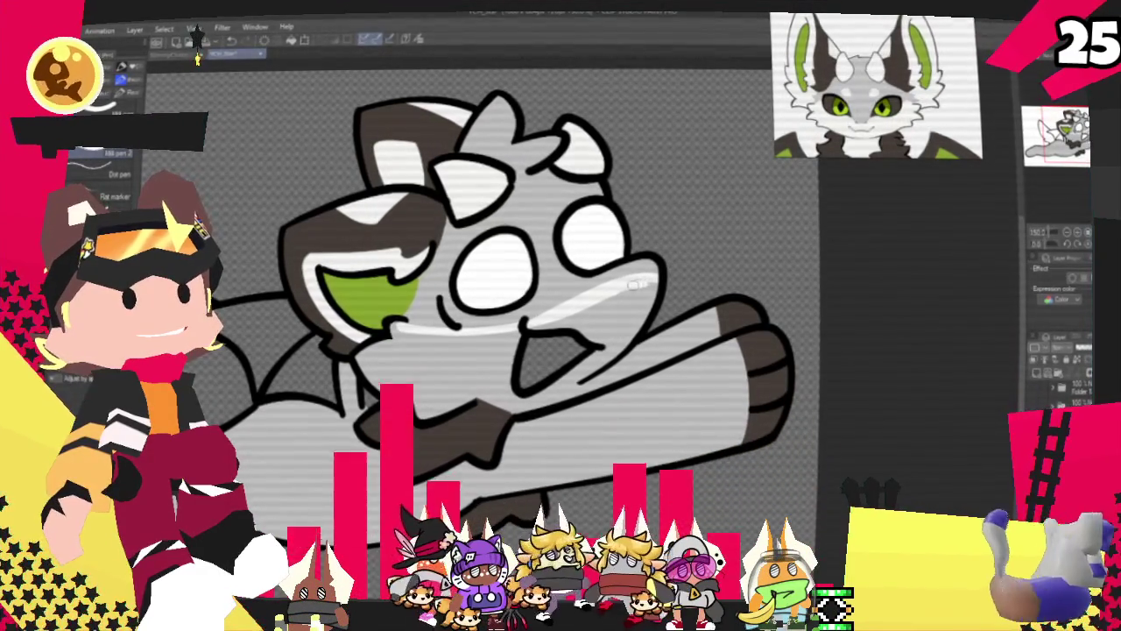
{"action": "left_click_drag", "start_coordinate": [535, 307], "coordinate": [670, 282]}
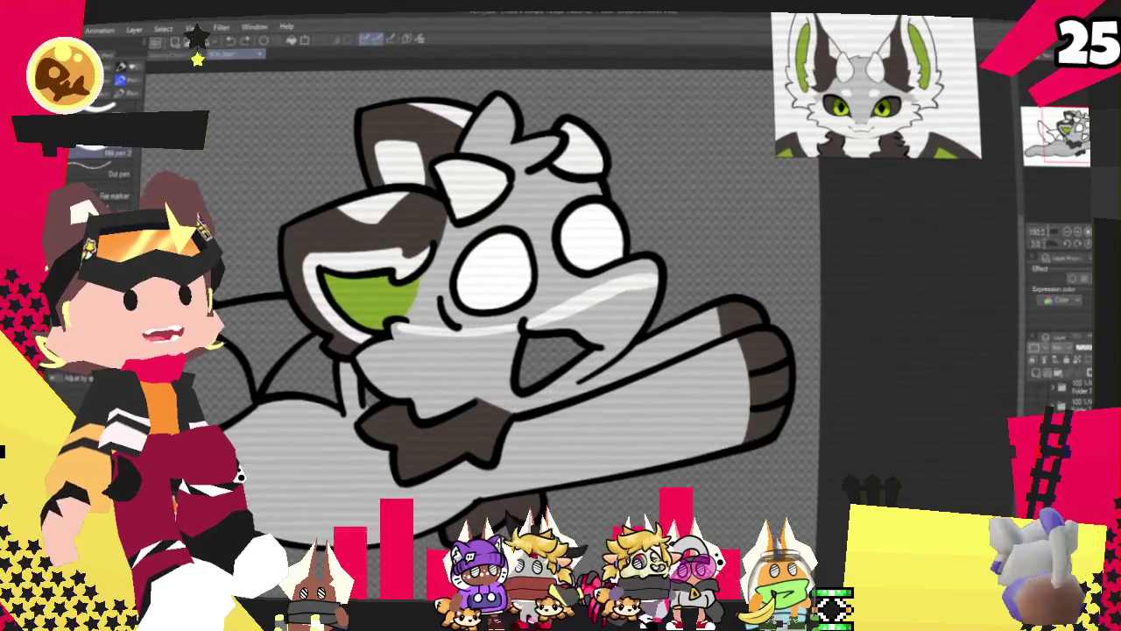
{"action": "left_click_drag", "start_coordinate": [538, 407], "coordinate": [603, 366]}
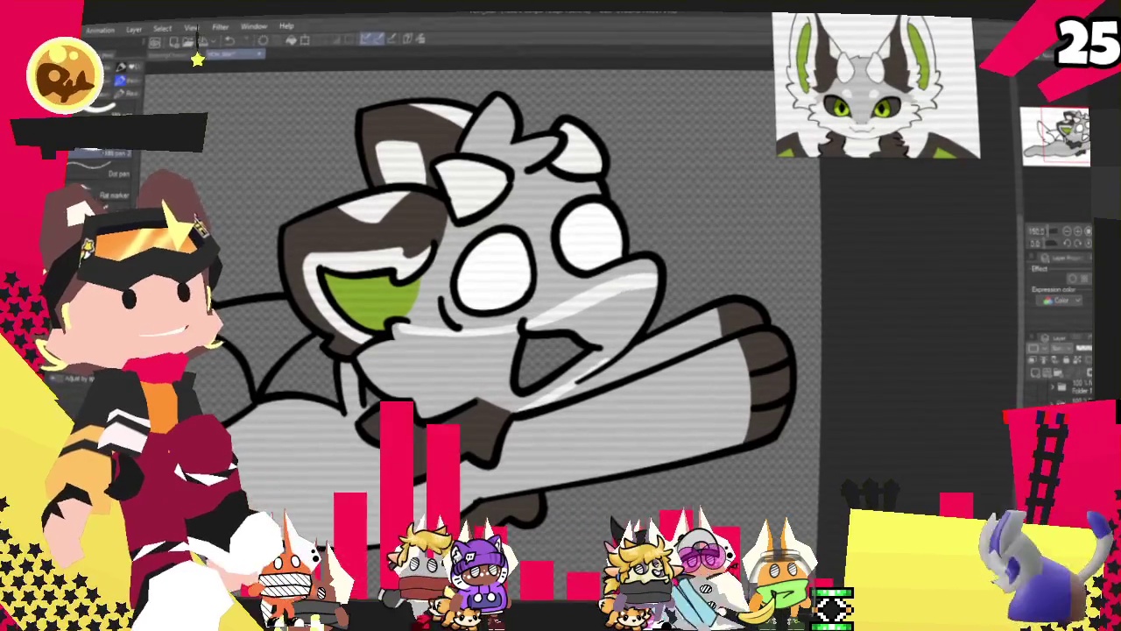
{"action": "key", "text": "g"}
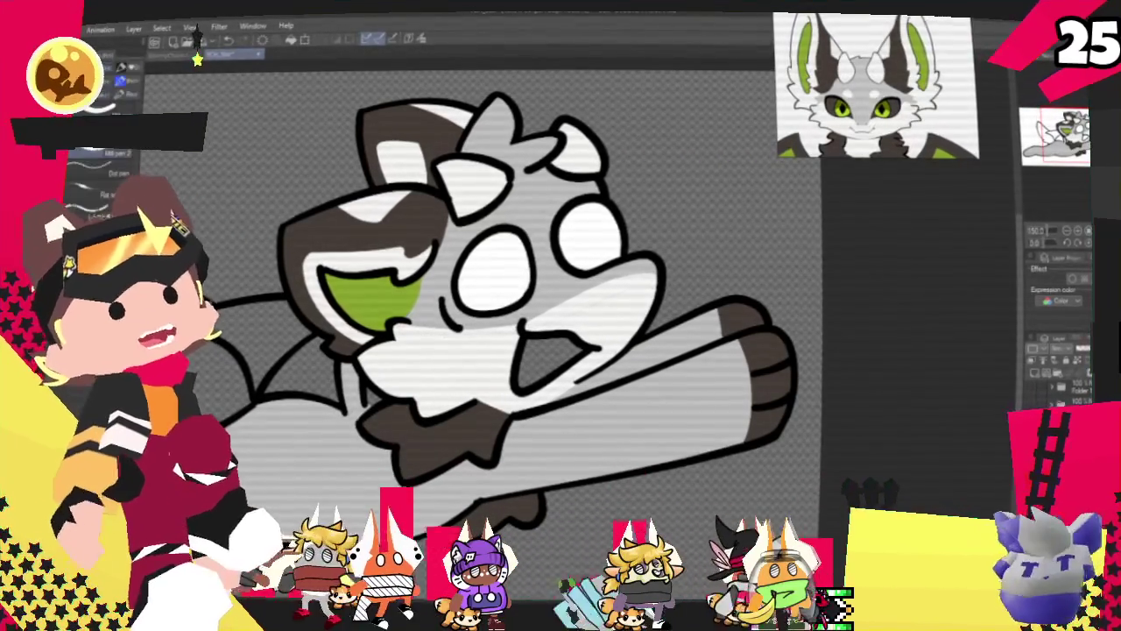
{"action": "key", "text": "p"}
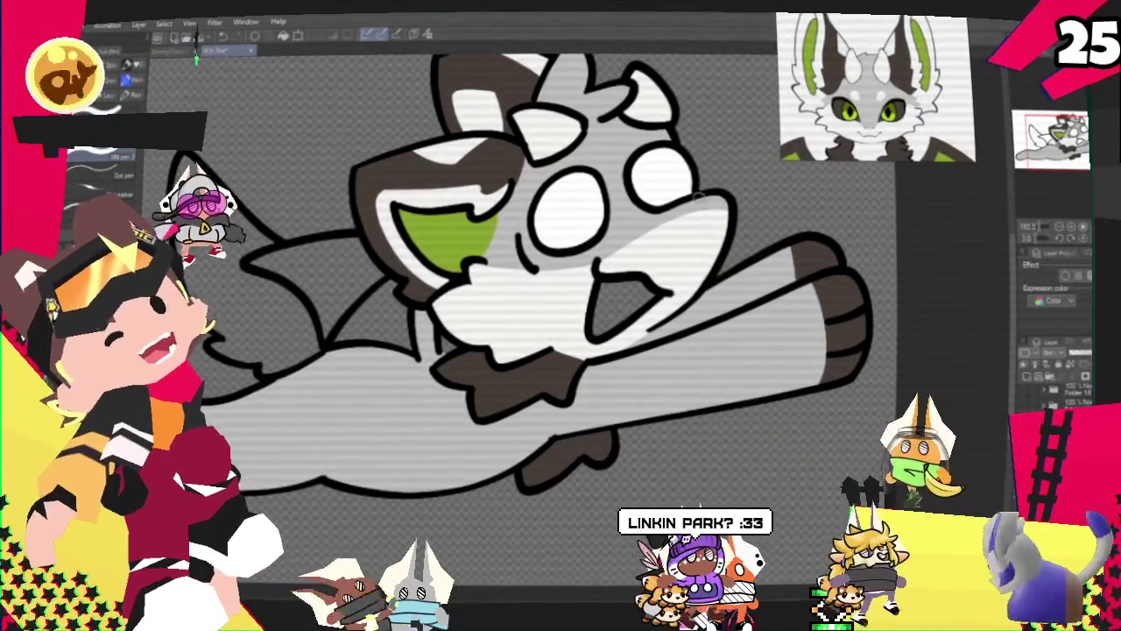
- Draw a small dark nose mark on the snout
{"action": "left_click_drag", "start_coordinate": [708, 208], "coordinate": [719, 214]}
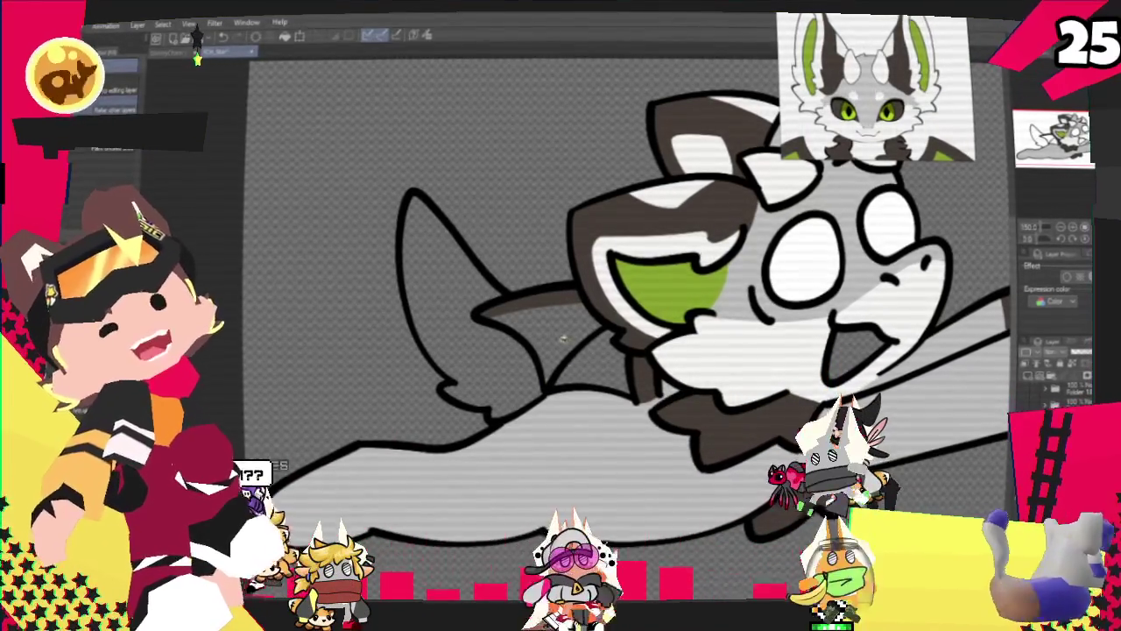
- Fill the wing membrane behind the creature's head with green
{"action": "left_click", "coordinate": [639, 368]}
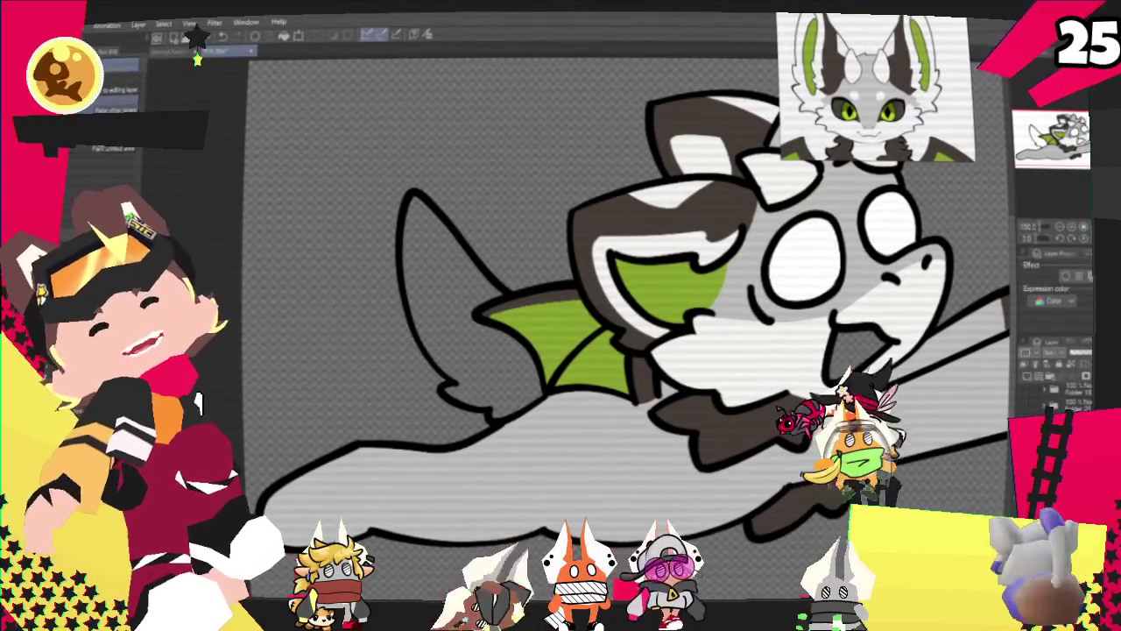
{"action": "key", "text": "p"}
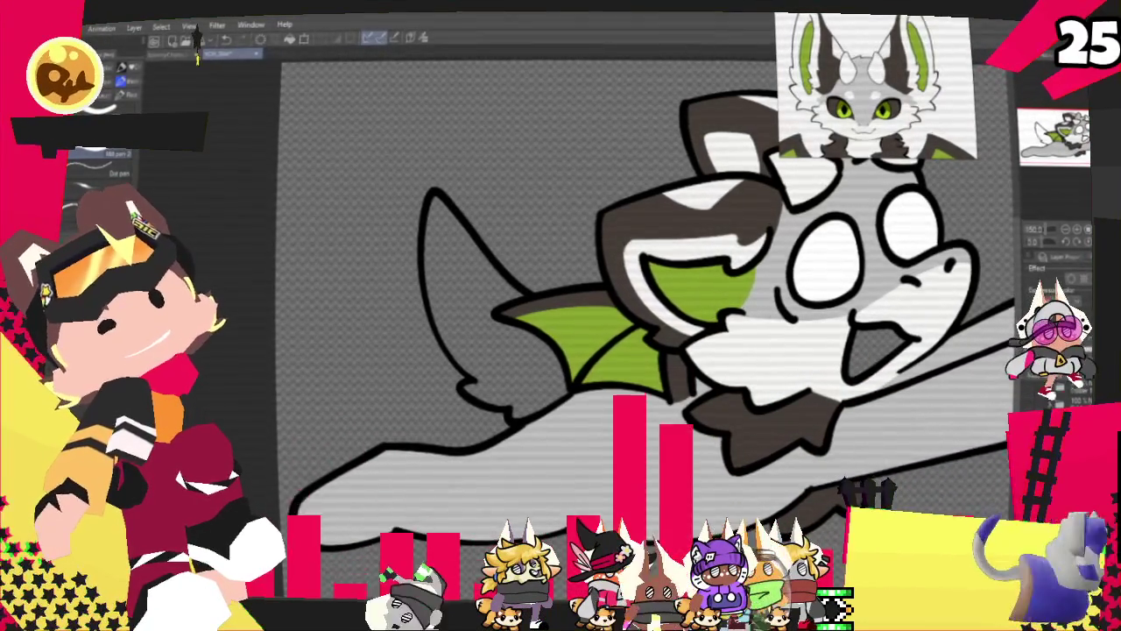
{"action": "scroll", "coordinate": [446, 307], "scroll_direction": "down", "scroll_amount": 2}
{"action": "scroll", "coordinate": [446, 306], "scroll_direction": "up", "scroll_amount": 3}
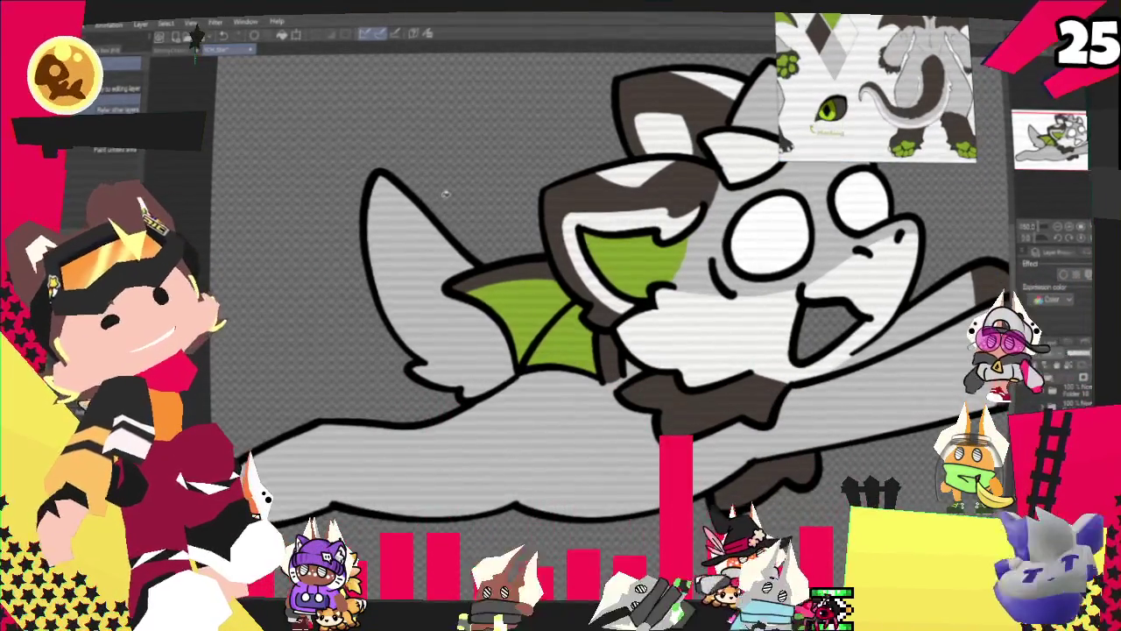
- Paint a dark brown band along the edge of the back wing with the pen
{"action": "key", "text": "p"}
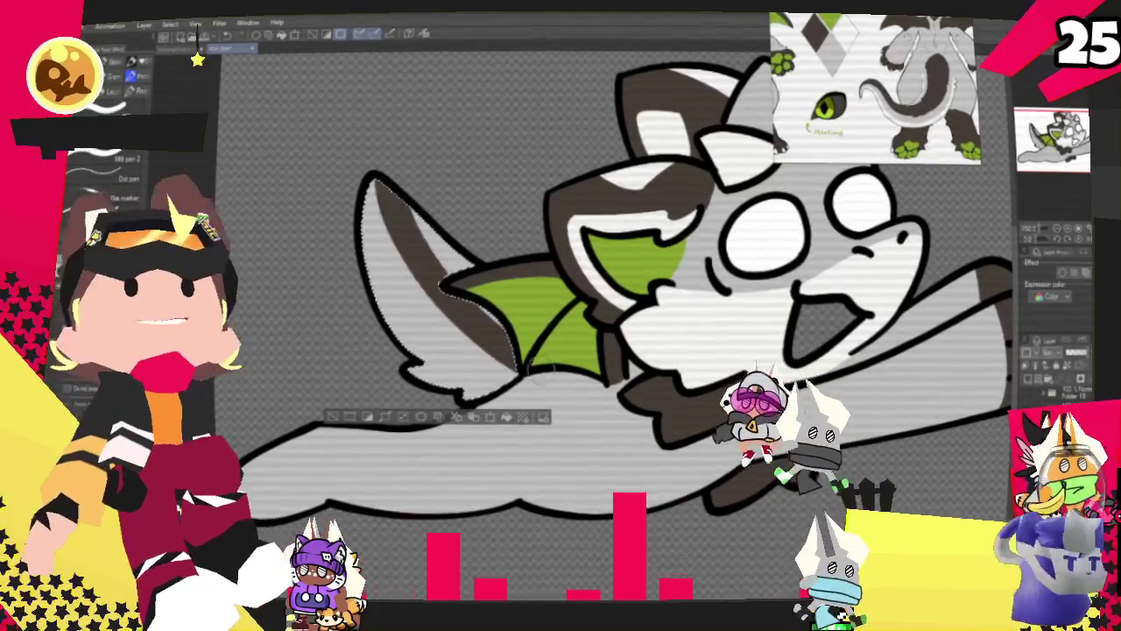
{"action": "left_click_drag", "start_coordinate": [401, 211], "coordinate": [441, 267]}
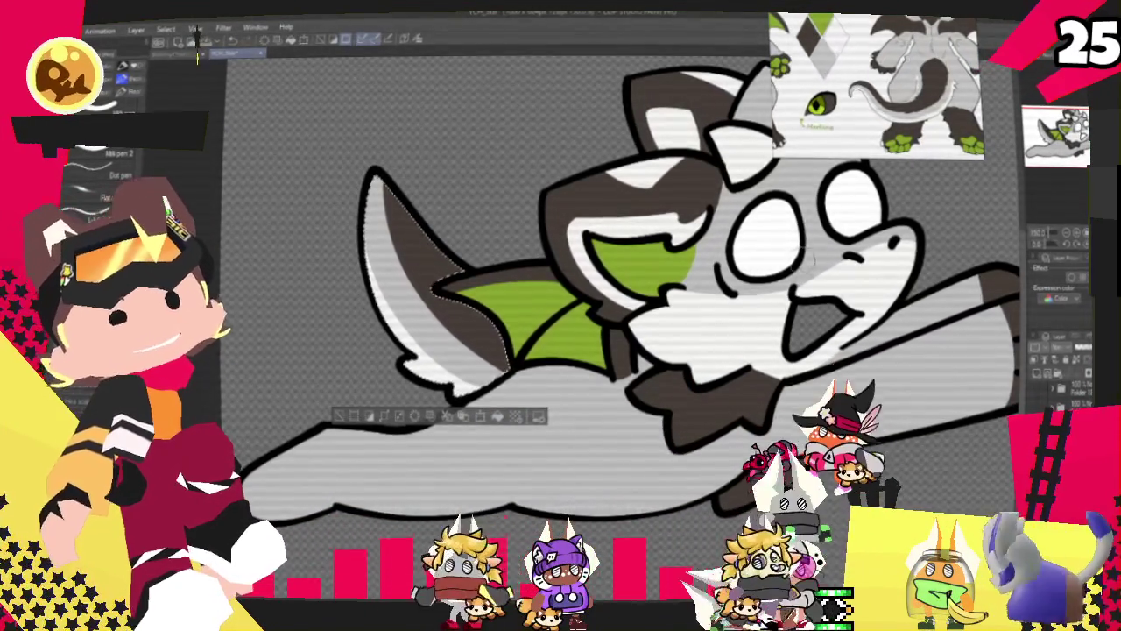
{"action": "scroll", "coordinate": [832, 278], "scroll_direction": "down", "scroll_amount": 2}
{"action": "scroll", "coordinate": [832, 278], "scroll_direction": "down", "scroll_amount": 2}
{"action": "scroll", "coordinate": [832, 278], "scroll_direction": "down", "scroll_amount": 2}
{"action": "scroll", "coordinate": [832, 279], "scroll_direction": "up", "scroll_amount": 2}
{"action": "scroll", "coordinate": [832, 279], "scroll_direction": "up", "scroll_amount": 2}
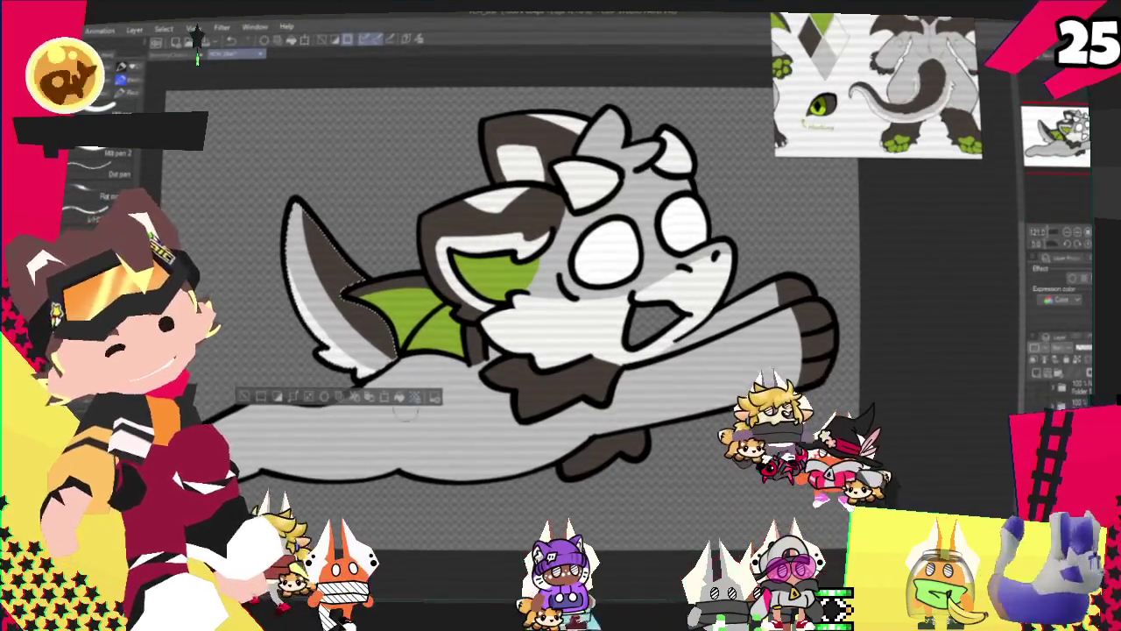
{"action": "scroll", "coordinate": [246, 405], "scroll_direction": "down", "scroll_amount": 2}
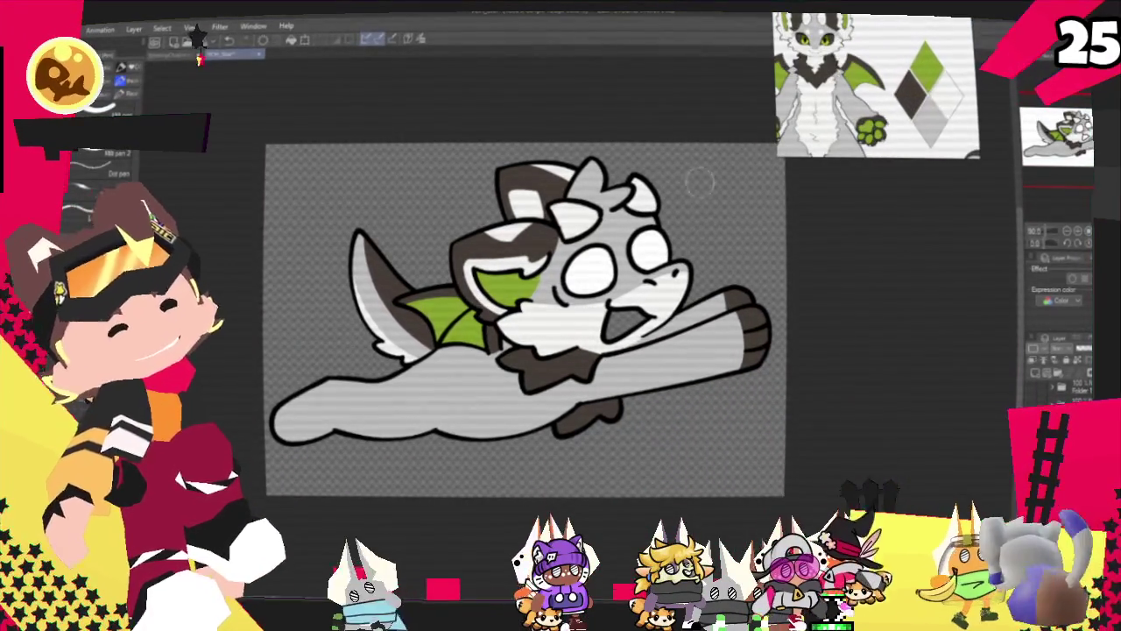
- Select the dragon's grey belly area with the auto select tool
{"action": "scroll", "coordinate": [621, 228], "scroll_direction": "up", "scroll_amount": 2}
{"action": "scroll", "coordinate": [621, 228], "scroll_direction": "up", "scroll_amount": 1}
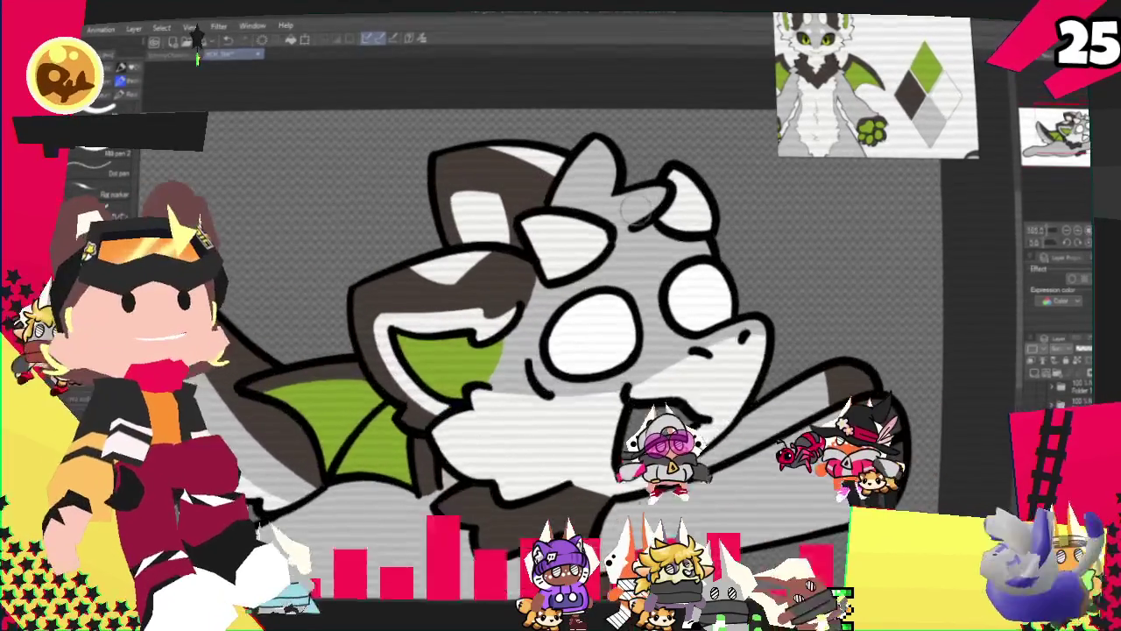
{"action": "scroll", "coordinate": [621, 228], "scroll_direction": "up", "scroll_amount": 1}
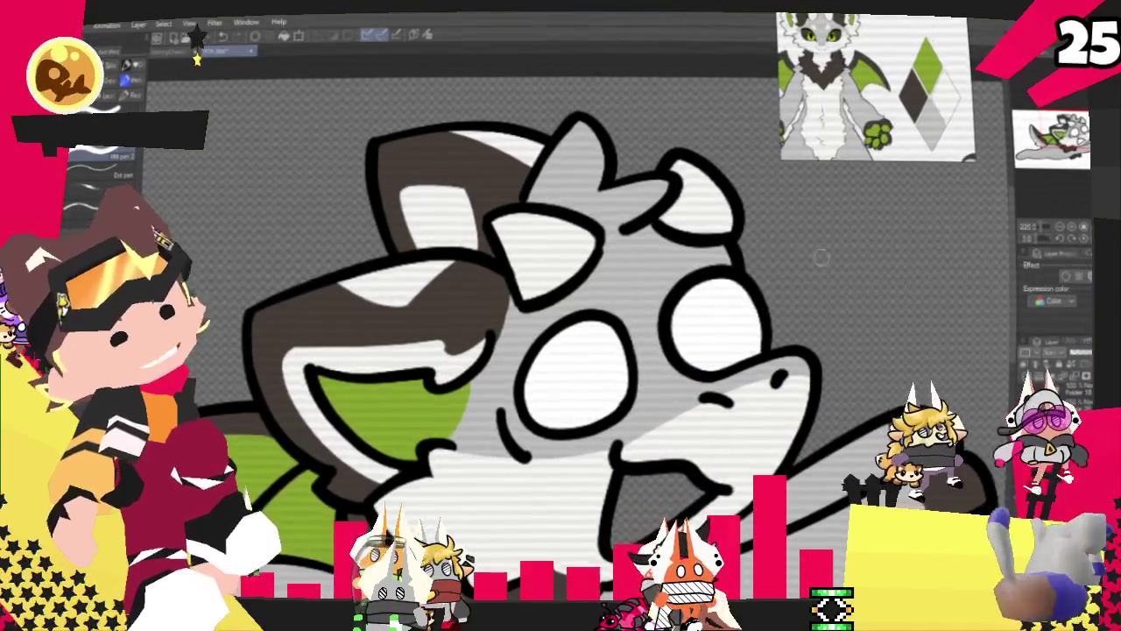
{"action": "left_click_drag", "start_coordinate": [749, 285], "coordinate": [801, 268]}
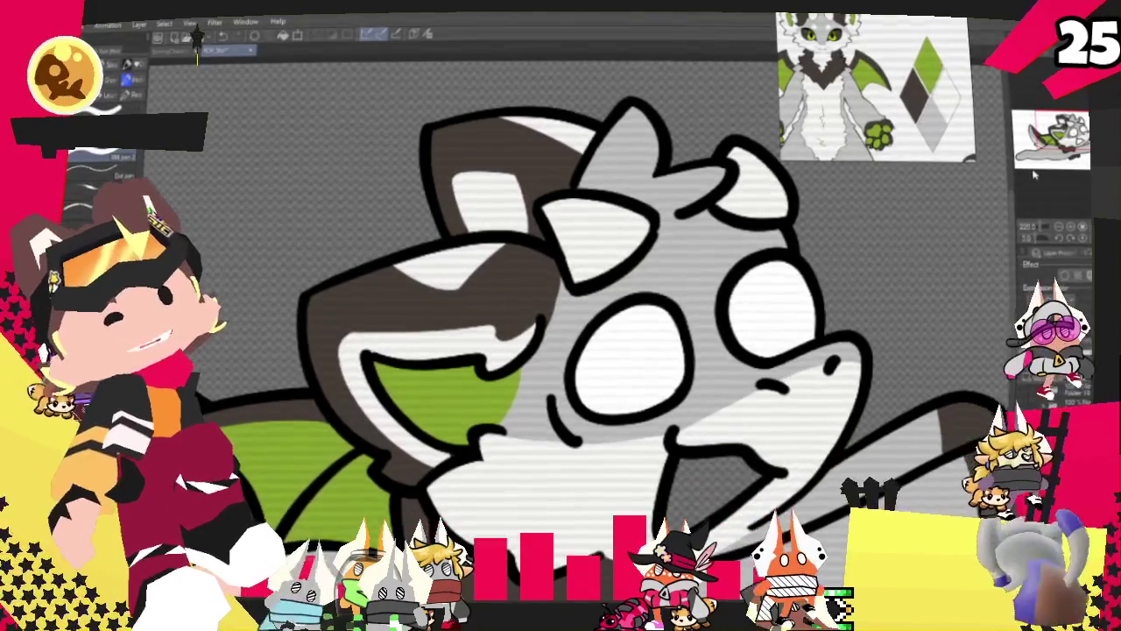
{"action": "scroll", "coordinate": [889, 182], "scroll_direction": "down", "scroll_amount": 1}
{"action": "scroll", "coordinate": [889, 182], "scroll_direction": "down", "scroll_amount": 2}
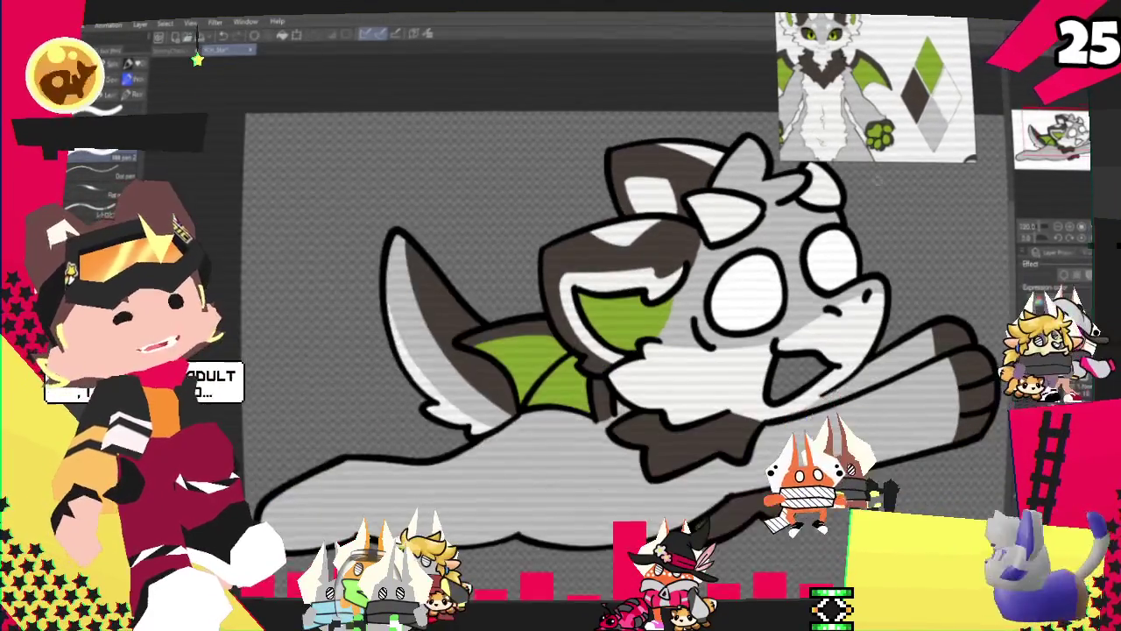
{"action": "scroll", "coordinate": [893, 197], "scroll_direction": "down", "scroll_amount": 2}
{"action": "scroll", "coordinate": [928, 263], "scroll_direction": "up", "scroll_amount": 1}
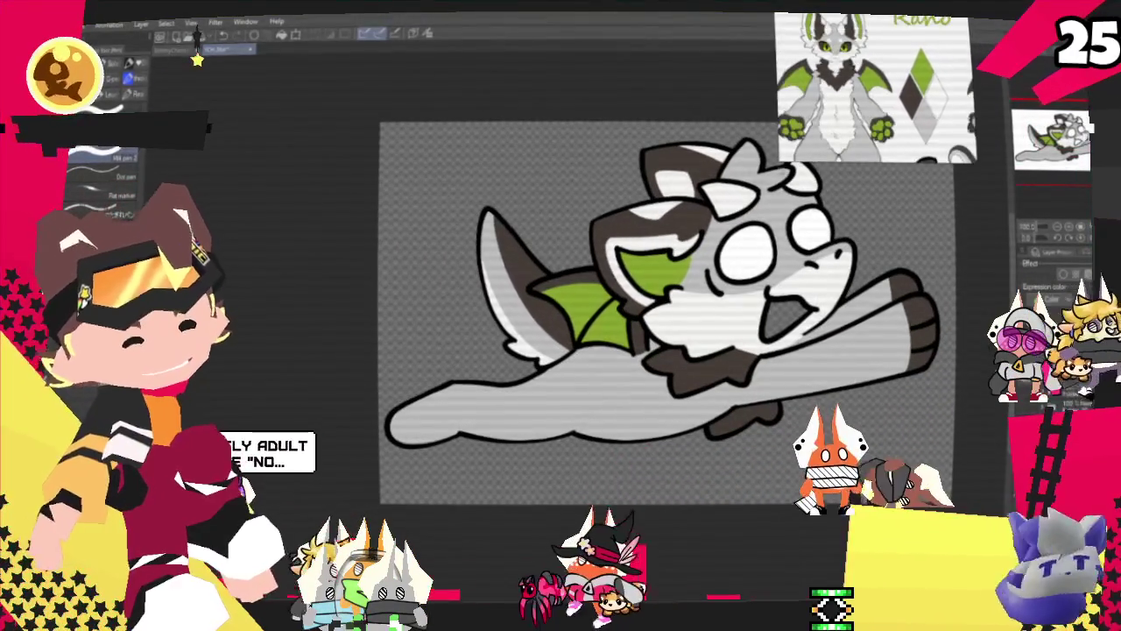
{"action": "left_click_drag", "start_coordinate": [666, 289], "coordinate": [631, 263]}
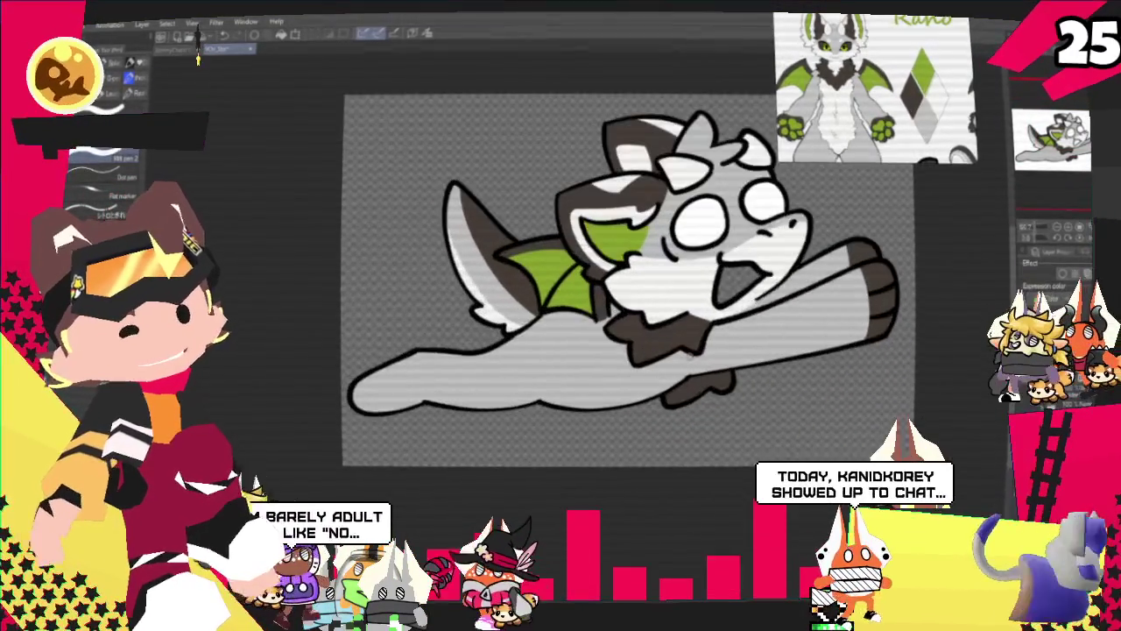
{"action": "scroll", "coordinate": [692, 362], "scroll_direction": "up", "scroll_amount": 1}
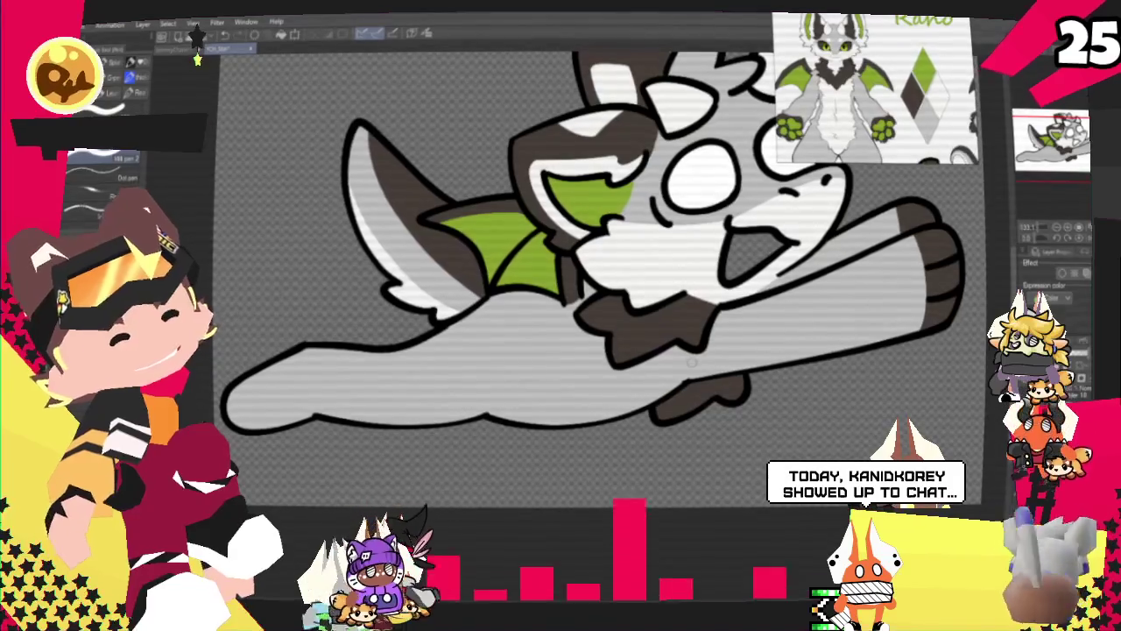
{"action": "left_click_drag", "start_coordinate": [691, 363], "coordinate": [678, 380]}
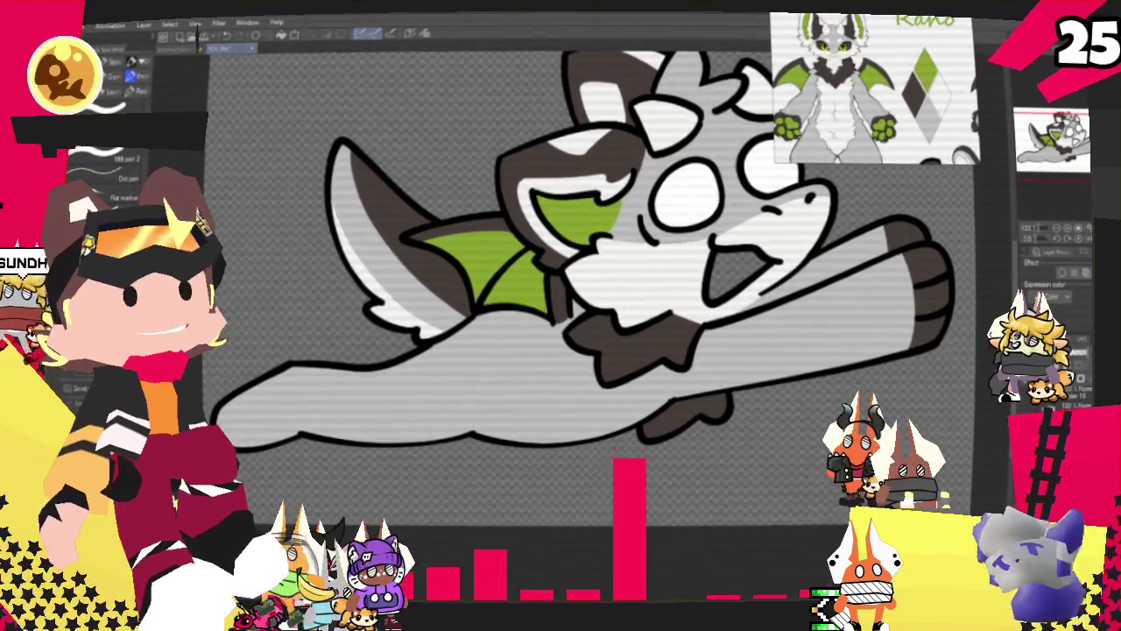
{"action": "left_click", "coordinate": [668, 407]}
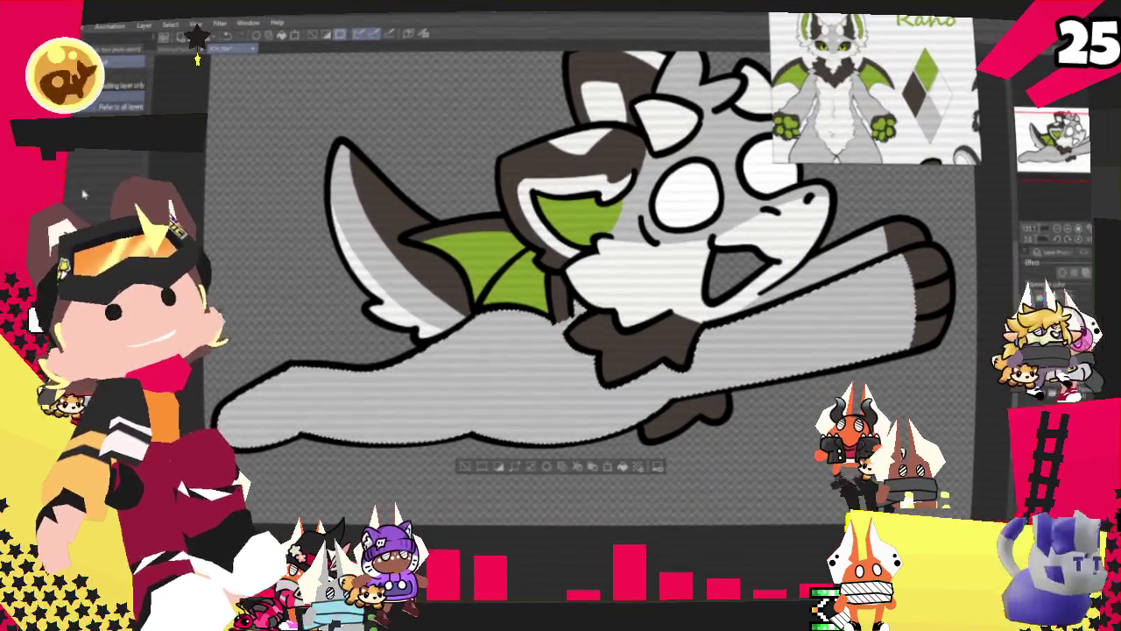
- Brush white across the belly inside the selection
{"action": "mouse_move", "coordinate": [377, 403]}
{"action": "left_mouse_down"}
{"action": "mouse_move", "coordinate": [643, 420]}
{"action": "mouse_move", "coordinate": [692, 410]}
{"action": "left_mouse_up"}
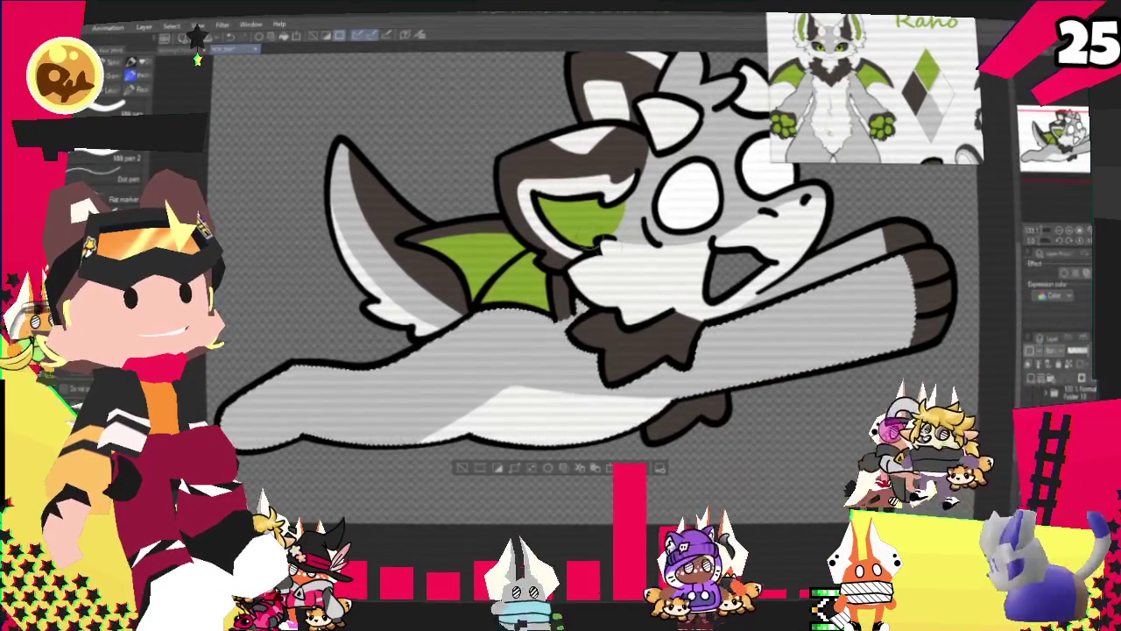
{"action": "left_click_drag", "start_coordinate": [692, 410], "coordinate": [604, 390]}
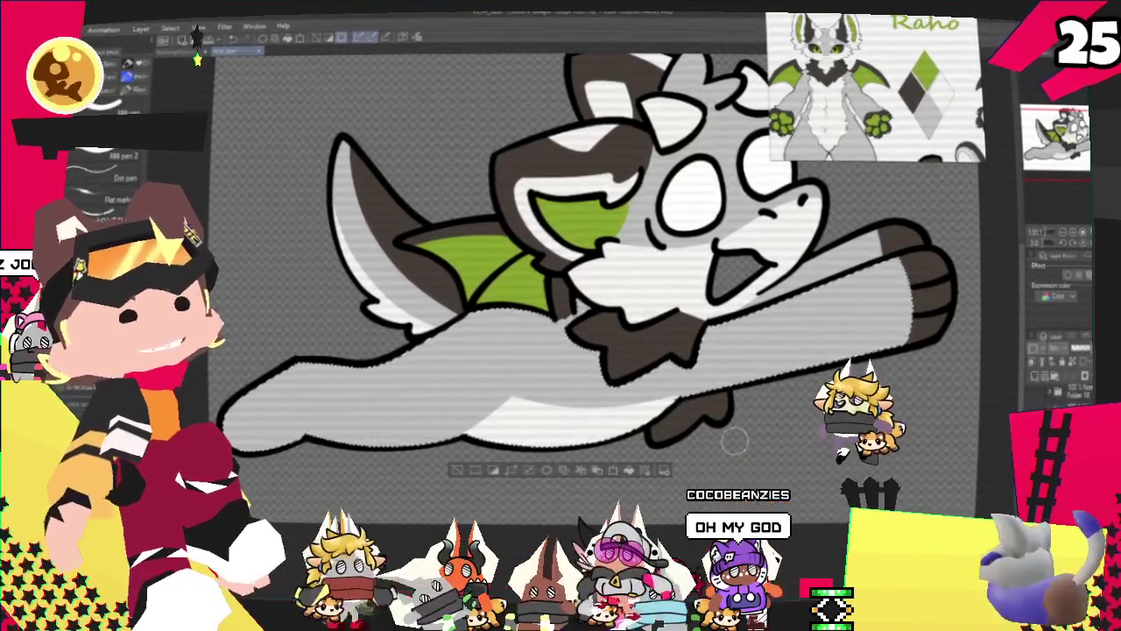
{"action": "scroll", "coordinate": [734, 440], "scroll_direction": "down", "scroll_amount": 1}
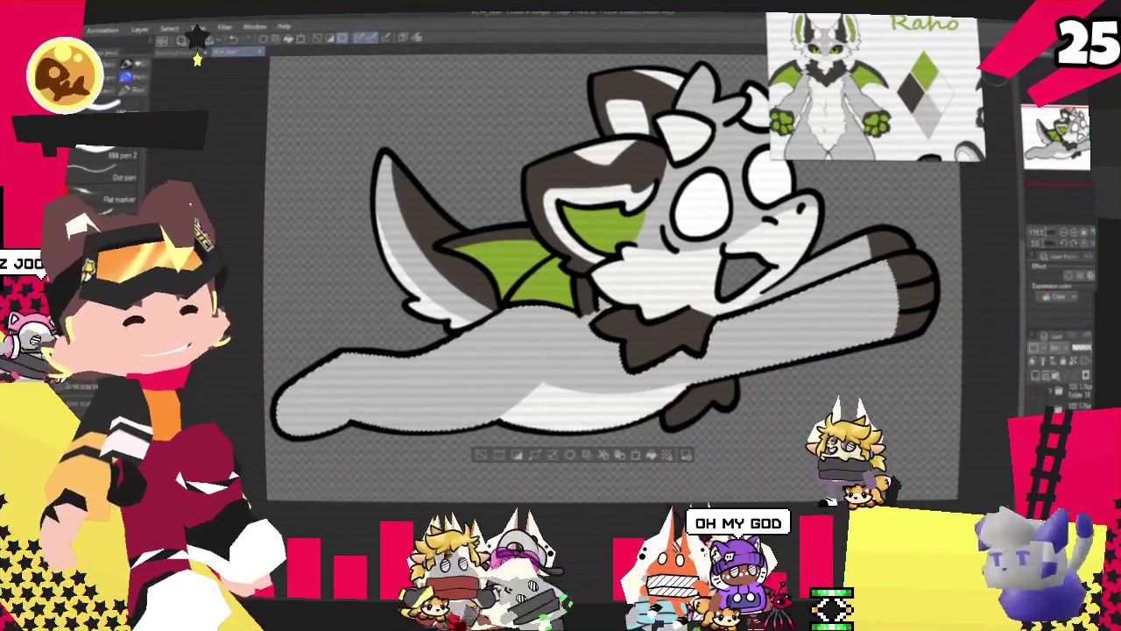
{"action": "scroll", "coordinate": [876, 87], "scroll_direction": "down", "scroll_amount": 2}
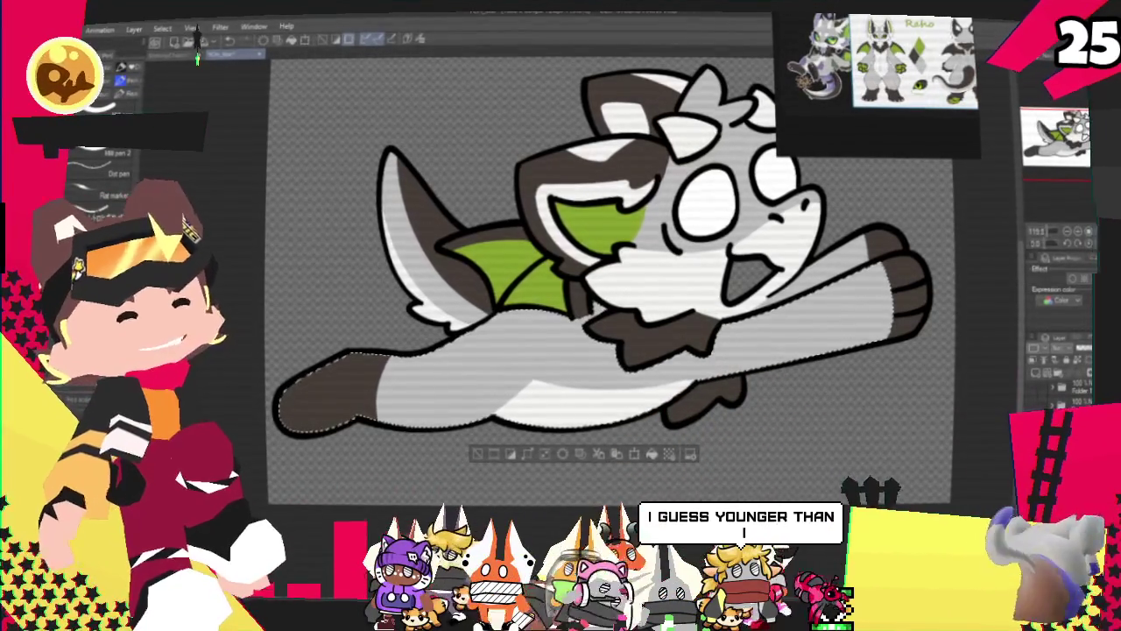
{"action": "scroll", "coordinate": [480, 486], "scroll_direction": "down", "scroll_amount": 3}
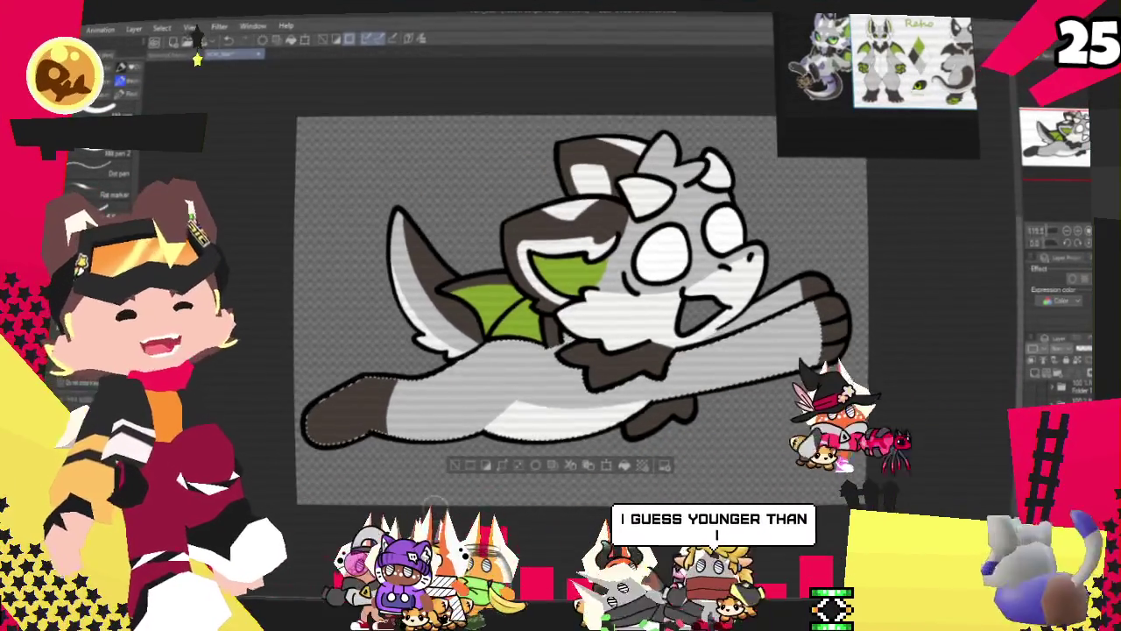
{"action": "scroll", "coordinate": [480, 486], "scroll_direction": "up", "scroll_amount": 1}
{"action": "scroll", "coordinate": [465, 473], "scroll_direction": "up", "scroll_amount": 2}
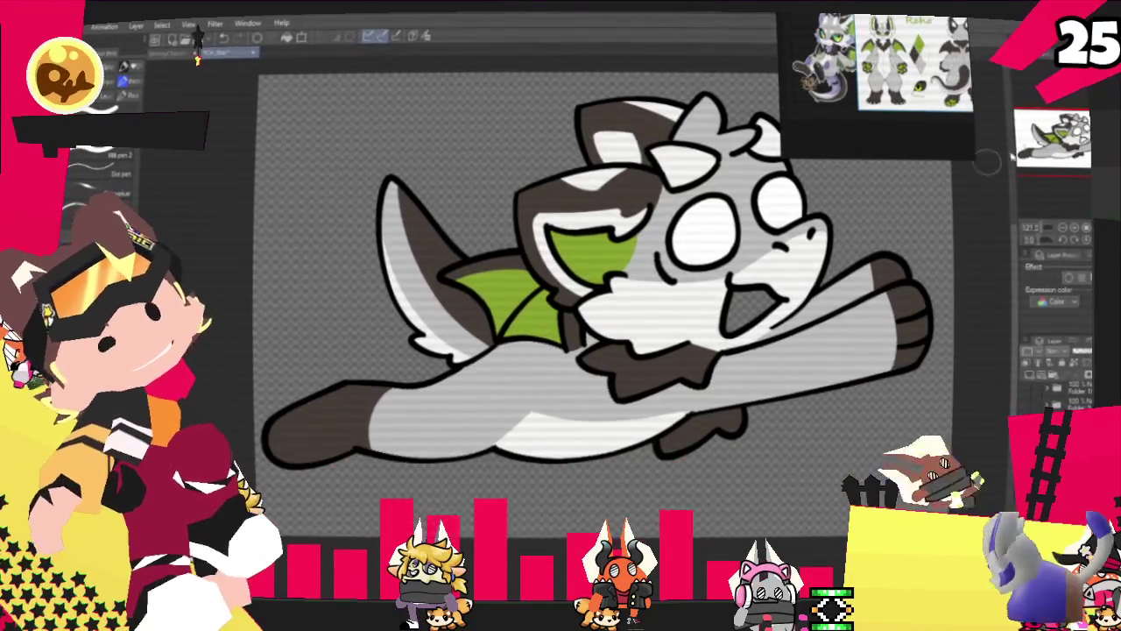
{"action": "key", "text": "ctrl+d"}
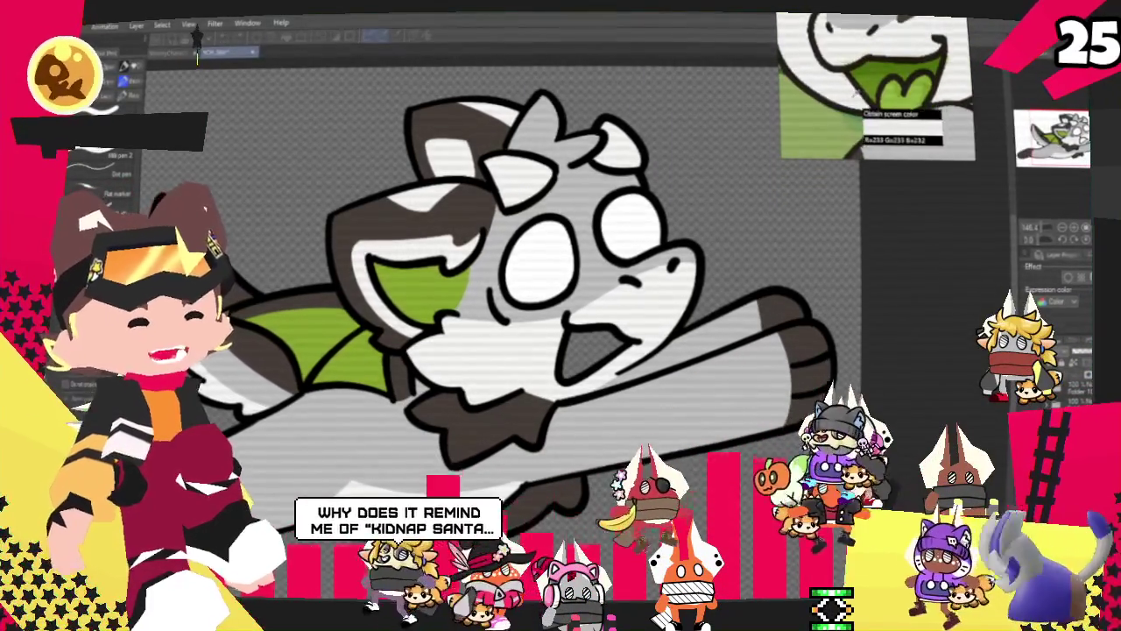
- Fill the inside of the dragon's open mouth with green using the Fill tool (G)
{"action": "scroll", "coordinate": [432, 361], "scroll_direction": "up", "scroll_amount": 3}
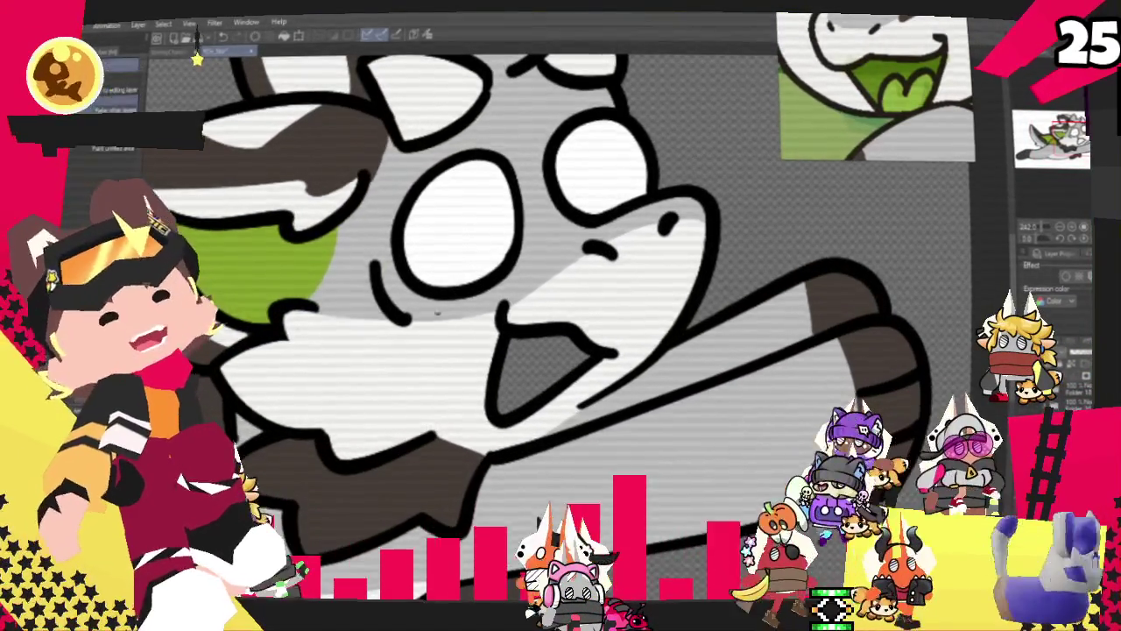
{"action": "key", "text": "g"}
{"action": "left_click", "coordinate": [543, 372]}
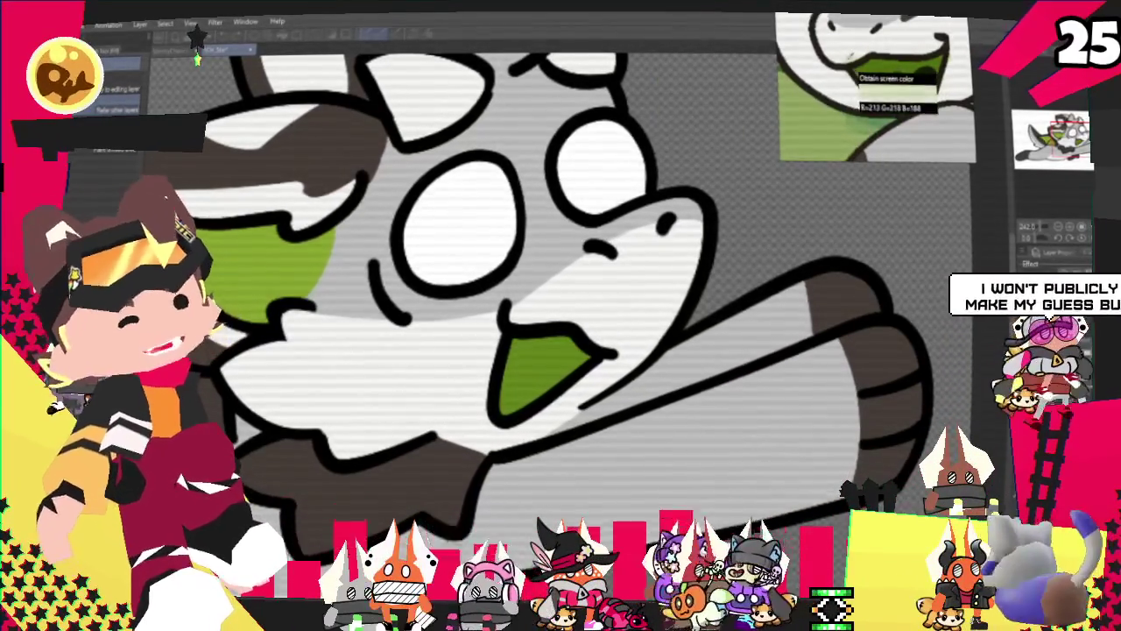
{"action": "scroll", "coordinate": [612, 154], "scroll_direction": "down", "scroll_amount": 2}
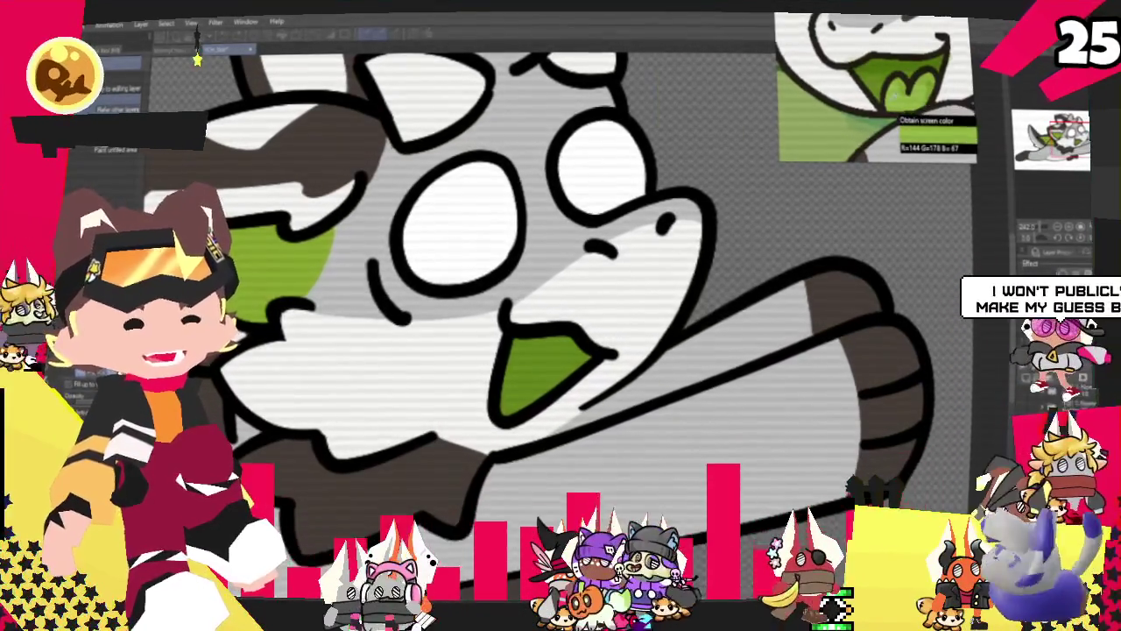
{"action": "scroll", "coordinate": [612, 153], "scroll_direction": "up", "scroll_amount": 2}
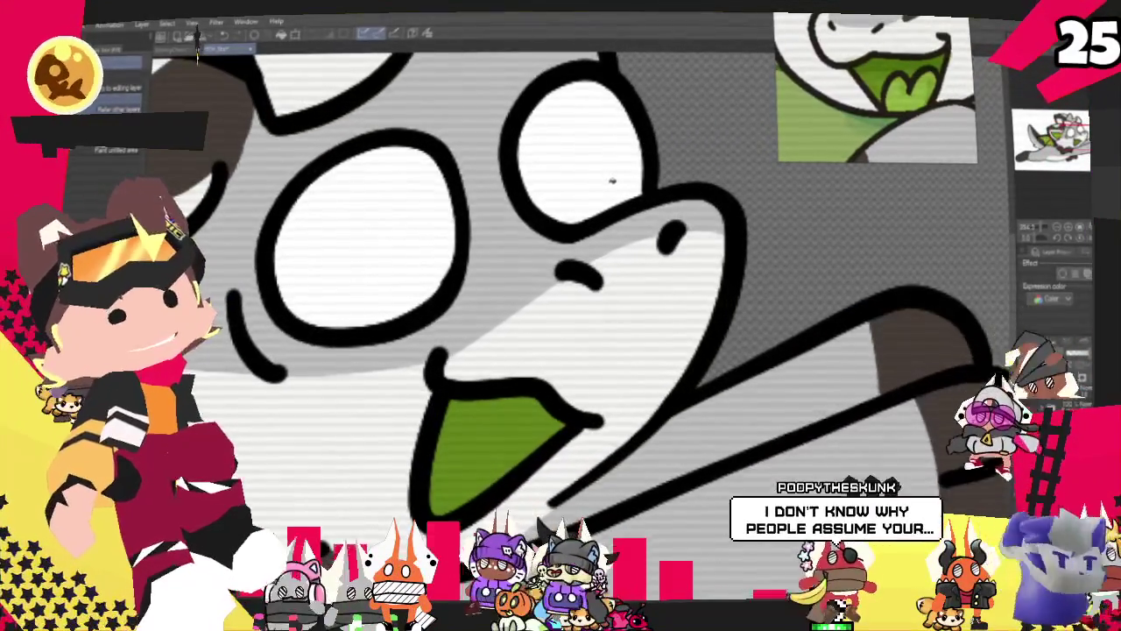
{"action": "left_click_drag", "start_coordinate": [754, 292], "coordinate": [788, 213]}
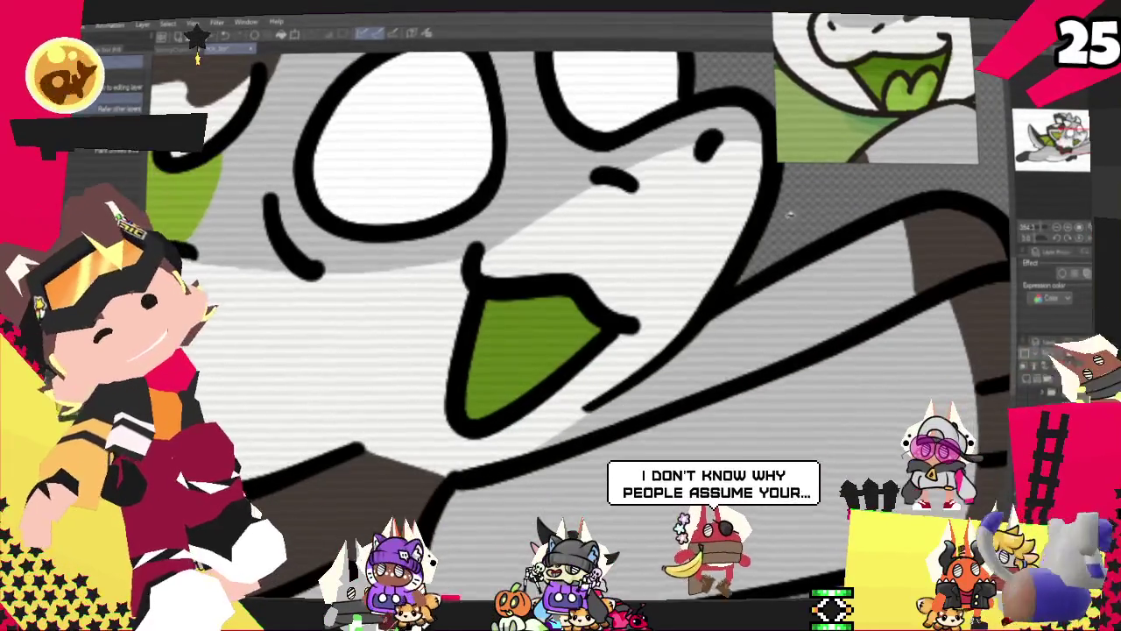
{"action": "key", "text": "p"}
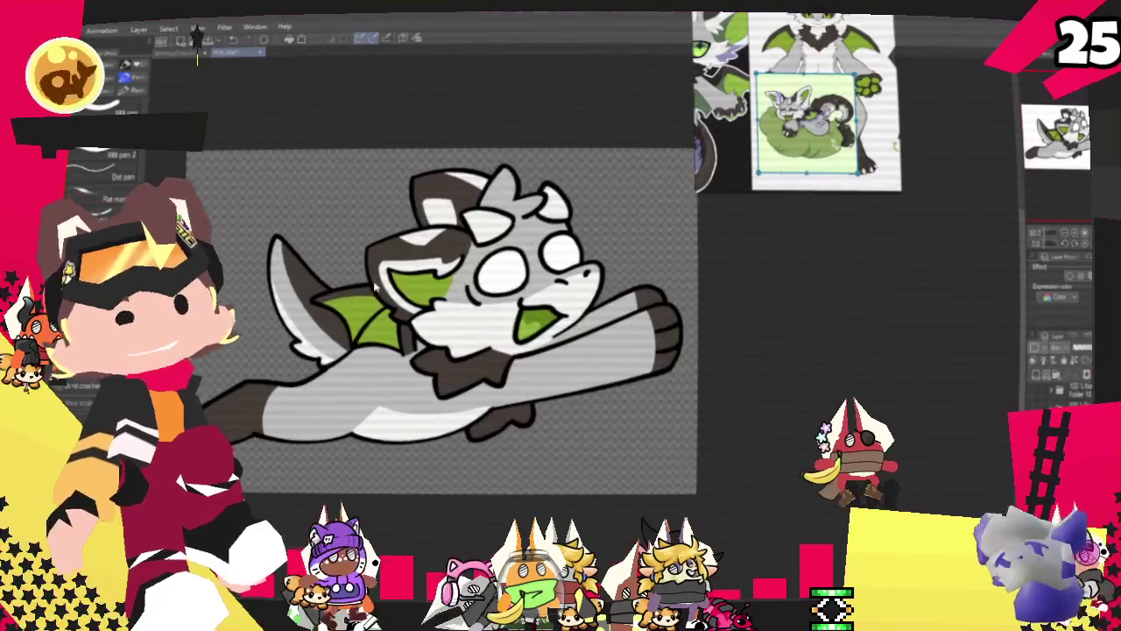
{"action": "scroll", "coordinate": [465, 253], "scroll_direction": "up", "scroll_amount": 3}
{"action": "scroll", "coordinate": [375, 287], "scroll_direction": "up", "scroll_amount": 1}
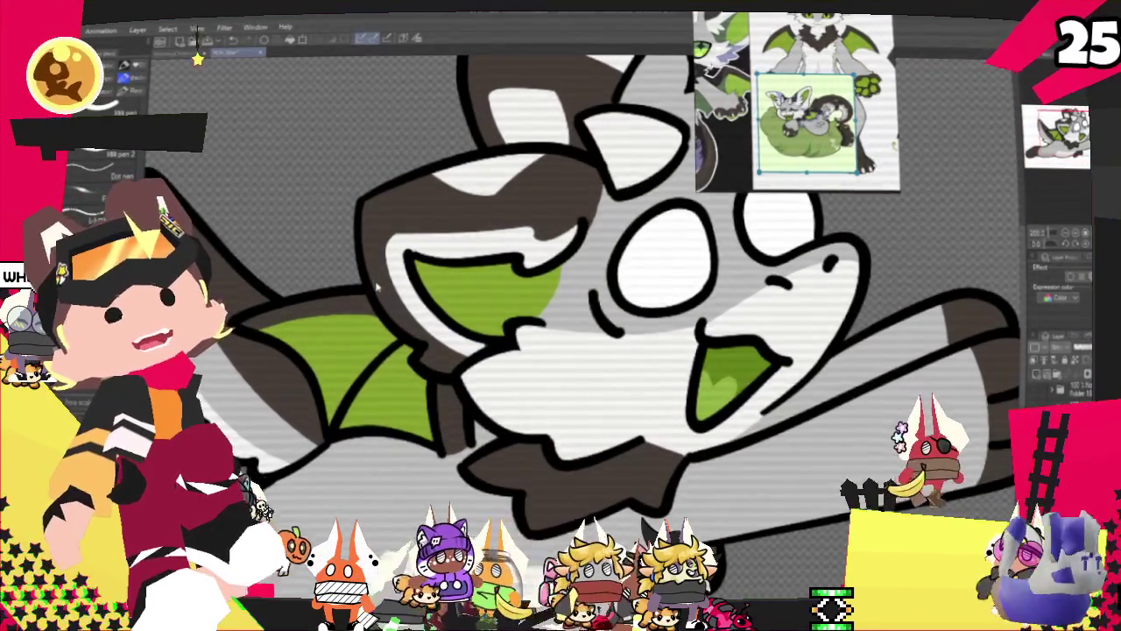
{"action": "scroll", "coordinate": [377, 286], "scroll_direction": "up", "scroll_amount": 1}
{"action": "scroll", "coordinate": [377, 286], "scroll_direction": "up", "scroll_amount": 1}
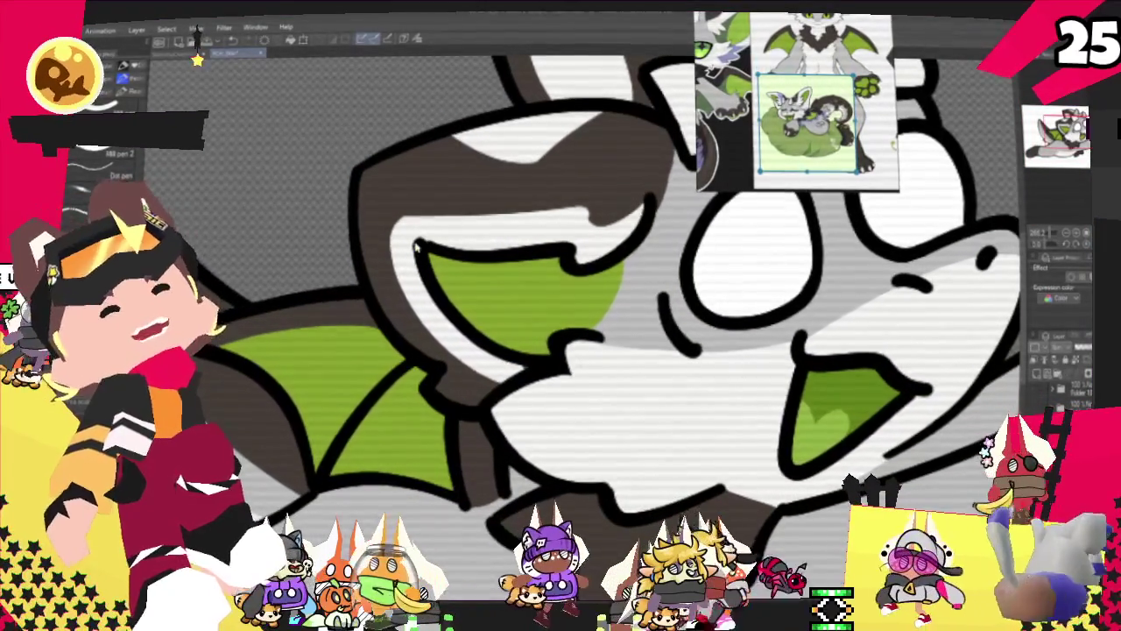
{"action": "scroll", "coordinate": [416, 249], "scroll_direction": "down", "scroll_amount": 2}
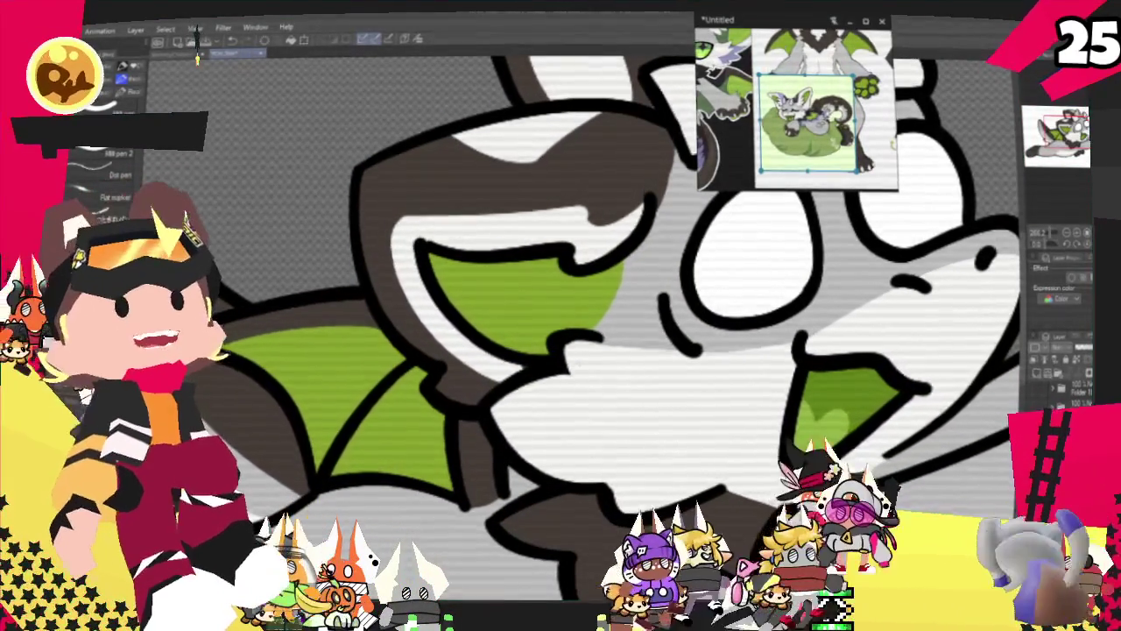
{"action": "scroll", "coordinate": [480, 459], "scroll_direction": "down", "scroll_amount": 2}
{"action": "scroll", "coordinate": [479, 458], "scroll_direction": "down", "scroll_amount": 1}
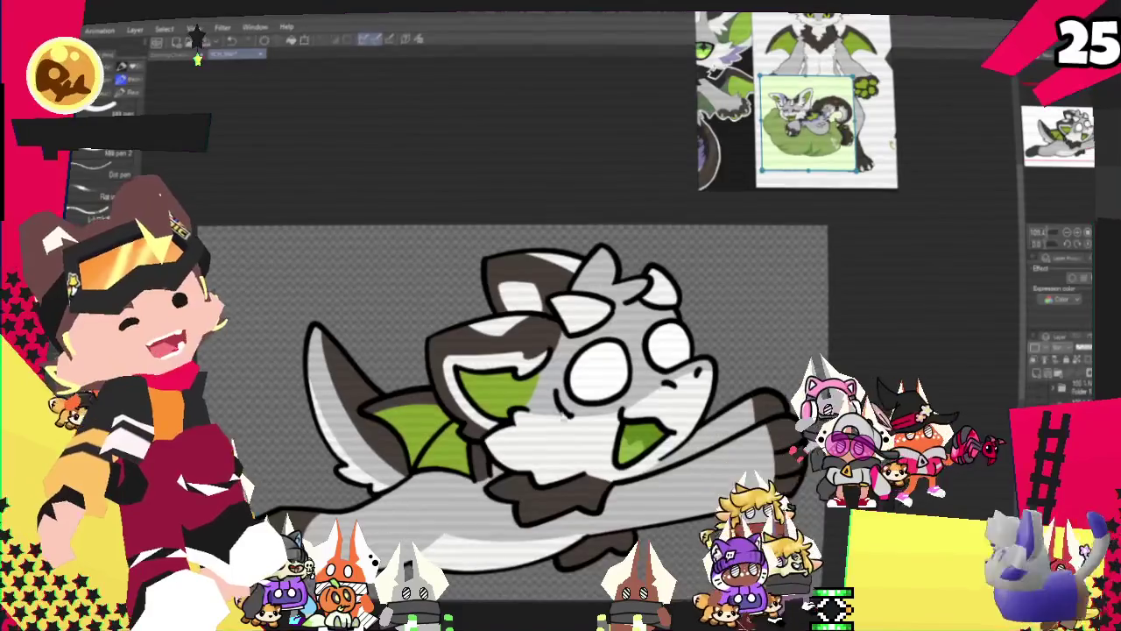
{"action": "scroll", "coordinate": [555, 389], "scroll_direction": "down", "scroll_amount": 1}
{"action": "scroll", "coordinate": [555, 389], "scroll_direction": "down", "scroll_amount": 1}
{"action": "scroll", "coordinate": [555, 389], "scroll_direction": "up", "scroll_amount": 1}
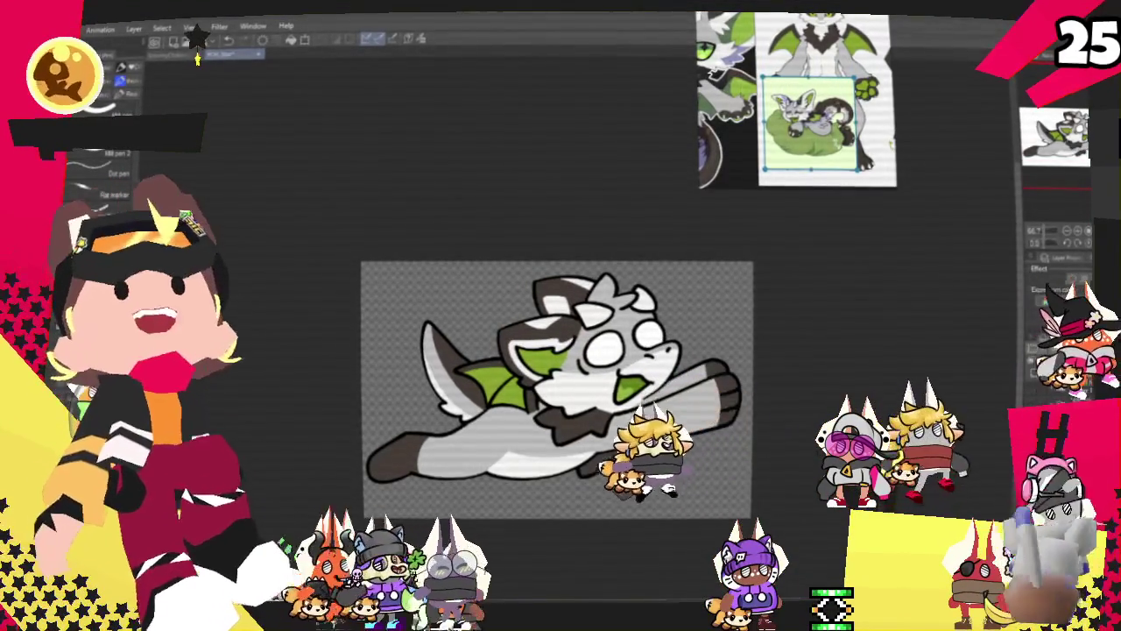
{"action": "scroll", "coordinate": [666, 525], "scroll_direction": "up", "scroll_amount": 2}
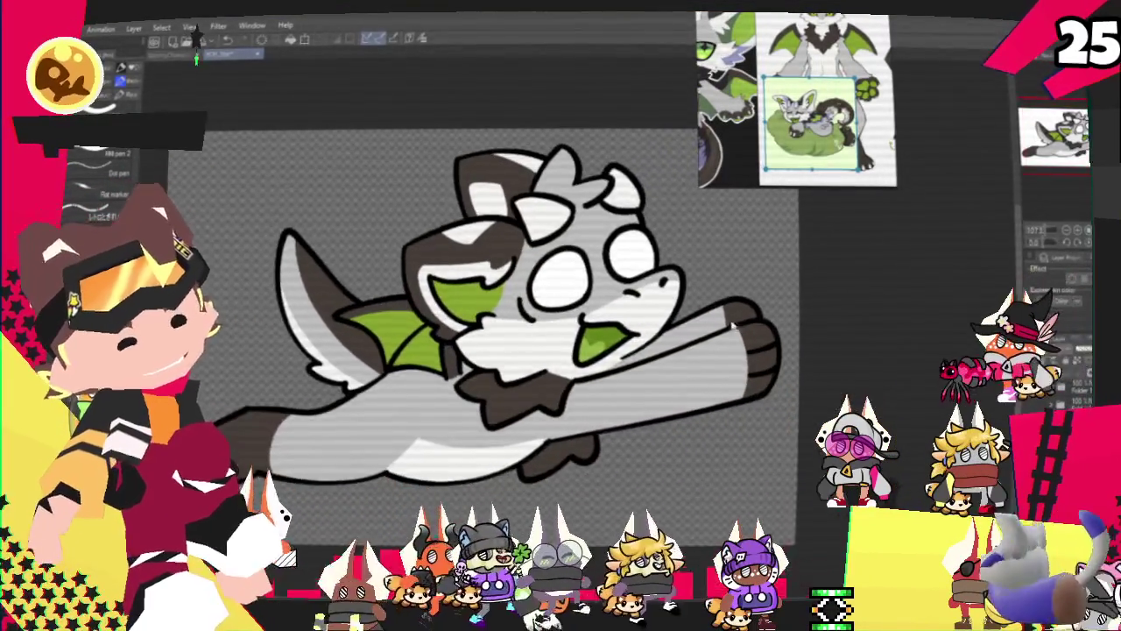
{"action": "scroll", "coordinate": [708, 323], "scroll_direction": "up", "scroll_amount": 1}
{"action": "scroll", "coordinate": [723, 361], "scroll_direction": "down", "scroll_amount": 1}
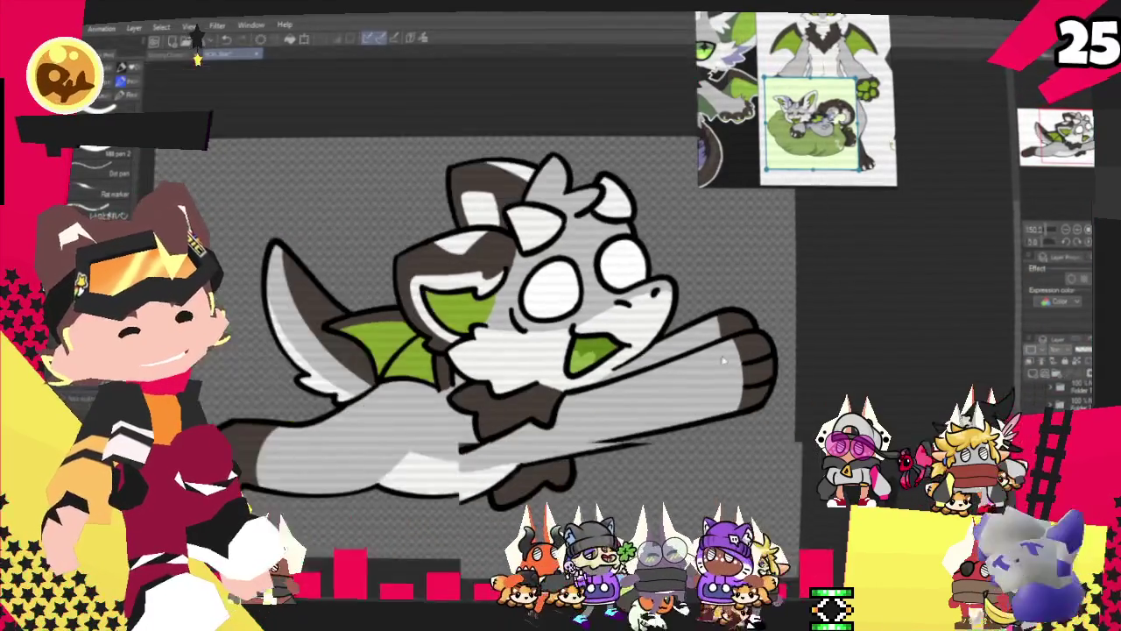
{"action": "scroll", "coordinate": [723, 361], "scroll_direction": "down", "scroll_amount": 1}
{"action": "scroll", "coordinate": [723, 361], "scroll_direction": "down", "scroll_amount": 1}
{"action": "scroll", "coordinate": [724, 361], "scroll_direction": "down", "scroll_amount": 1}
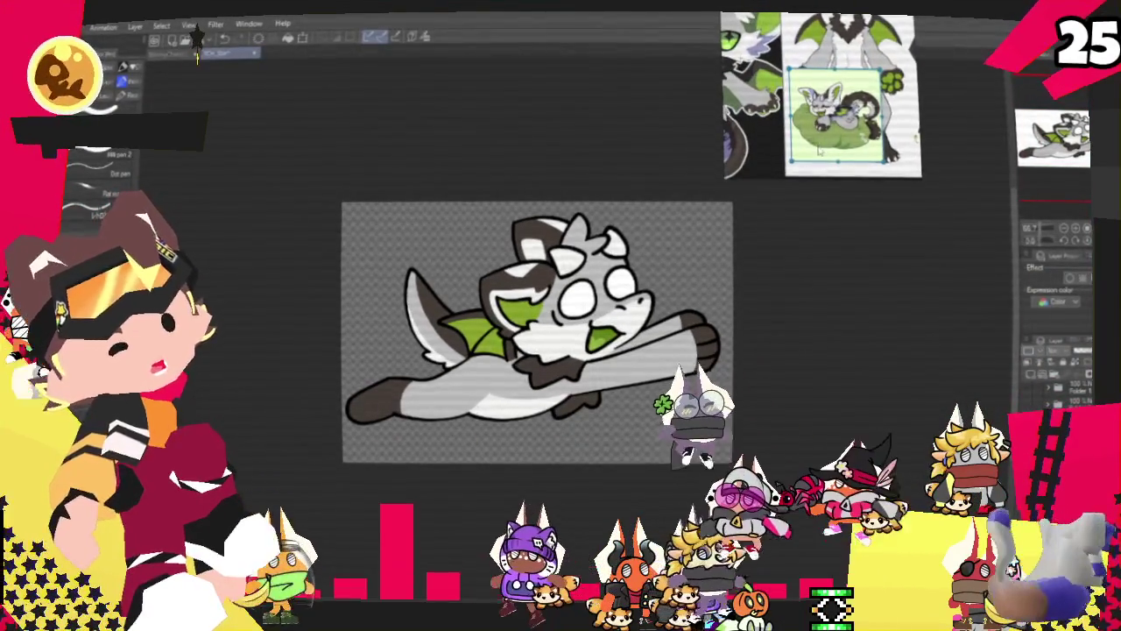
{"action": "scroll", "coordinate": [832, 136], "scroll_direction": "up", "scroll_amount": 3}
{"action": "scroll", "coordinate": [498, 396], "scroll_direction": "up", "scroll_amount": 1}
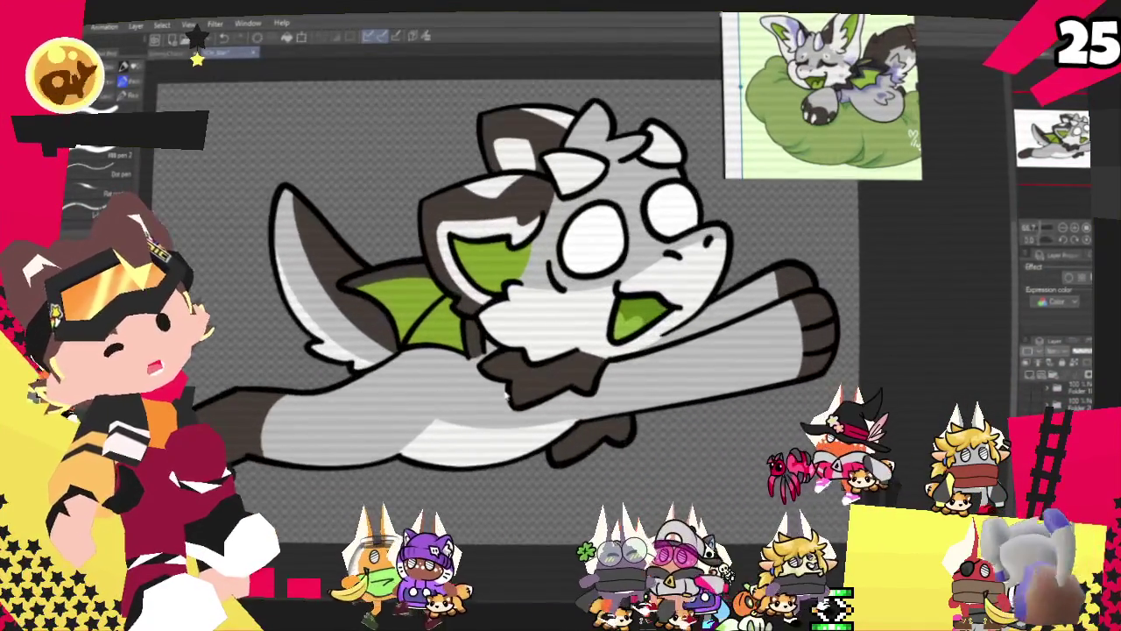
{"action": "scroll", "coordinate": [498, 397], "scroll_direction": "up", "scroll_amount": 1}
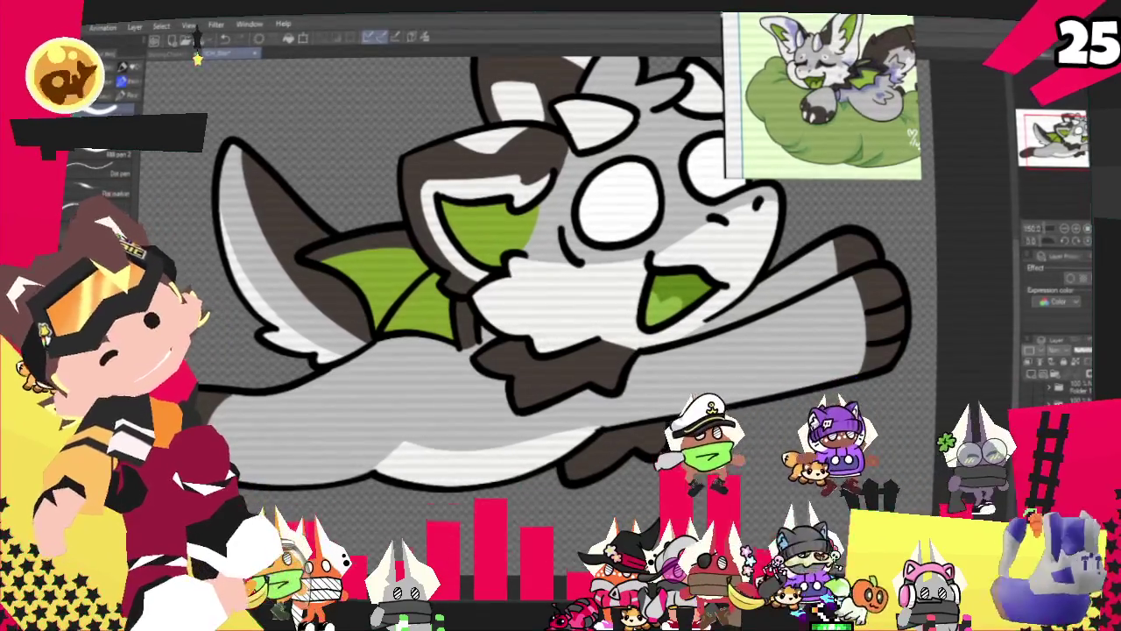
{"action": "scroll", "coordinate": [560, 315], "scroll_direction": "down", "scroll_amount": 5}
{"action": "scroll", "coordinate": [735, 337], "scroll_direction": "up", "scroll_amount": 3}
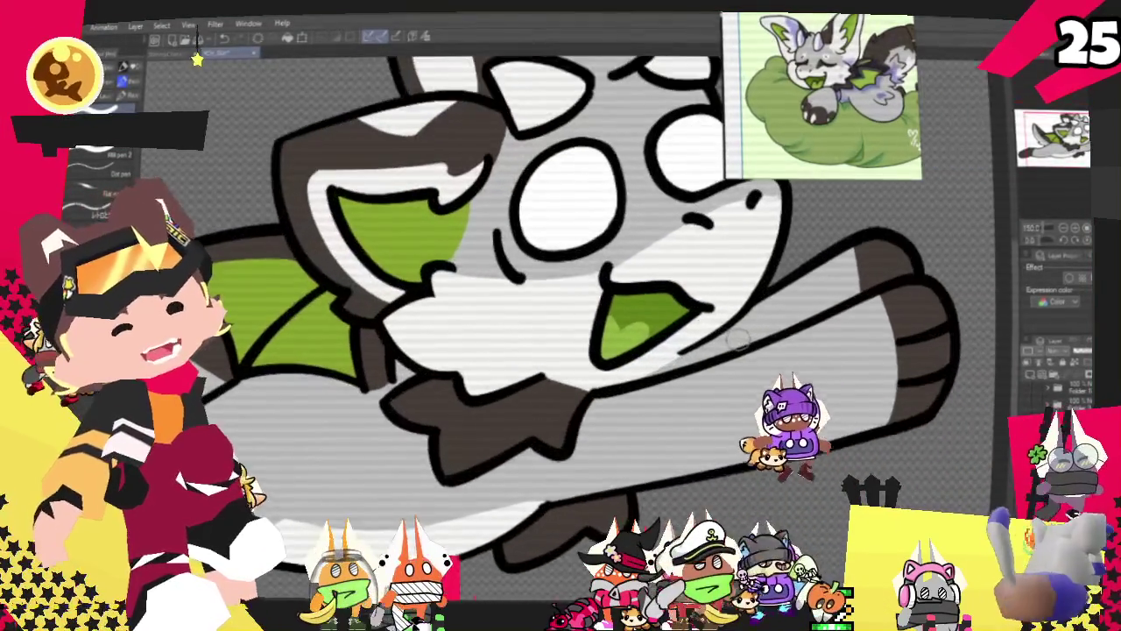
{"action": "scroll", "coordinate": [736, 337], "scroll_direction": "up", "scroll_amount": 2}
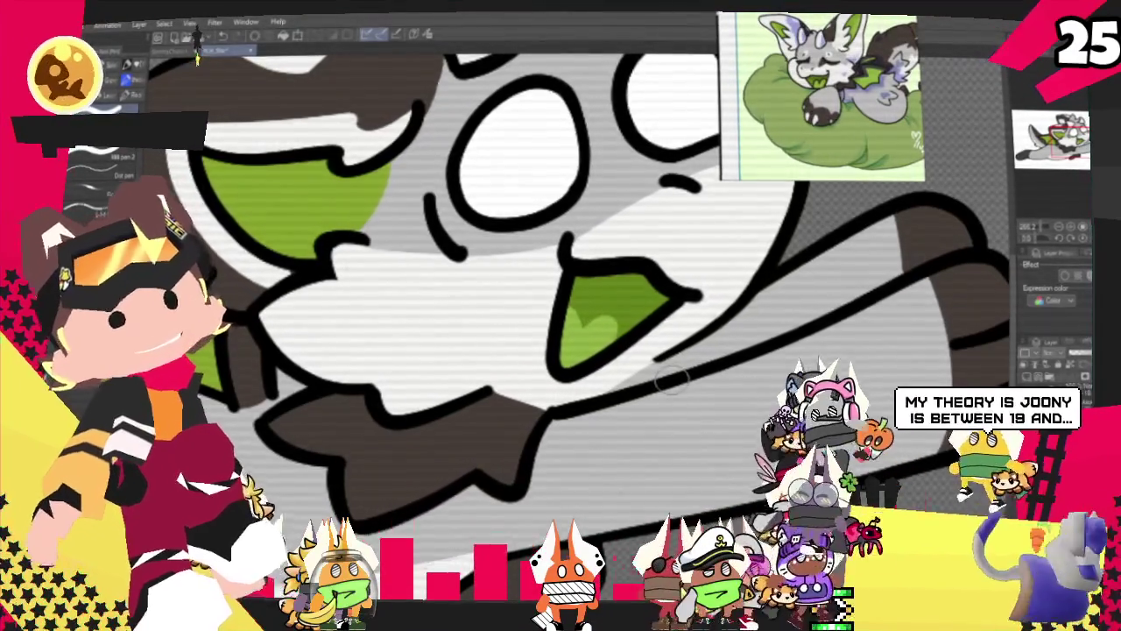
{"action": "scroll", "coordinate": [670, 377], "scroll_direction": "down", "scroll_amount": 2}
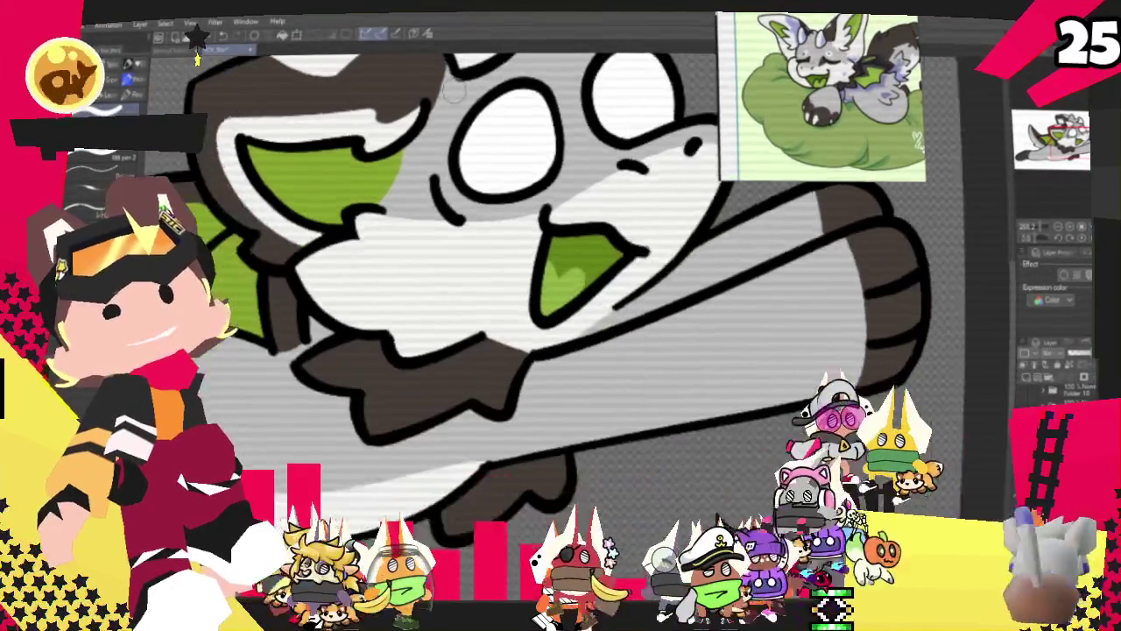
{"action": "scroll", "coordinate": [670, 377], "scroll_direction": "down", "scroll_amount": 2}
{"action": "scroll", "coordinate": [670, 376], "scroll_direction": "down", "scroll_amount": 1}
{"action": "scroll", "coordinate": [588, 142], "scroll_direction": "down", "scroll_amount": 1}
{"action": "scroll", "coordinate": [589, 142], "scroll_direction": "down", "scroll_amount": 1}
{"action": "scroll", "coordinate": [589, 142], "scroll_direction": "down", "scroll_amount": 2}
{"action": "scroll", "coordinate": [588, 142], "scroll_direction": "down", "scroll_amount": 1}
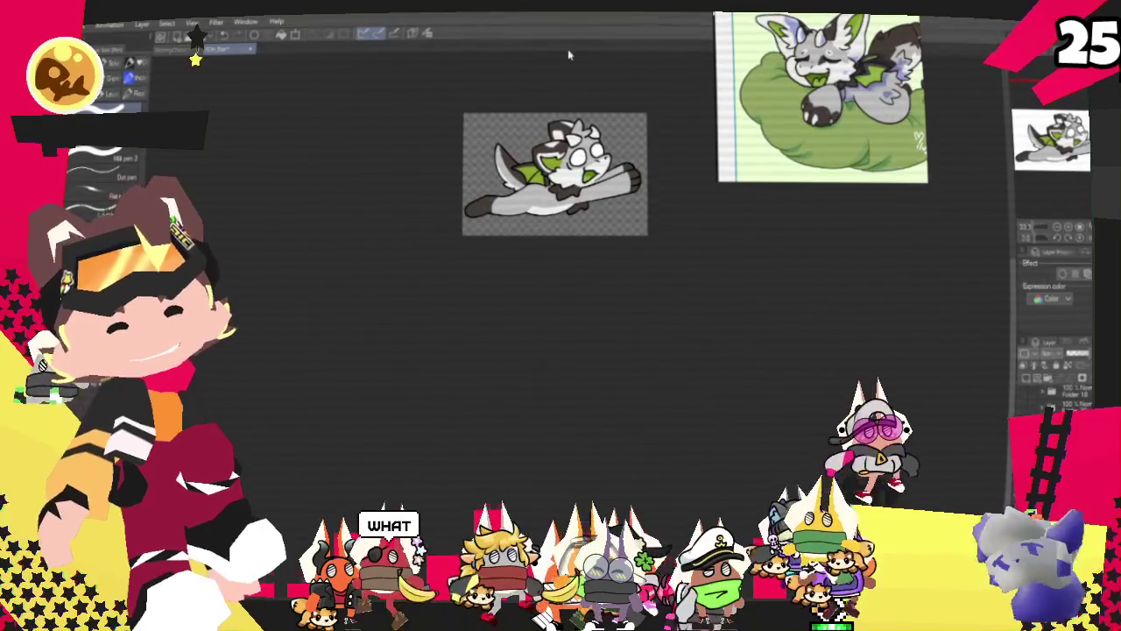
{"action": "scroll", "coordinate": [585, 79], "scroll_direction": "up", "scroll_amount": 2}
{"action": "scroll", "coordinate": [584, 79], "scroll_direction": "up", "scroll_amount": 1}
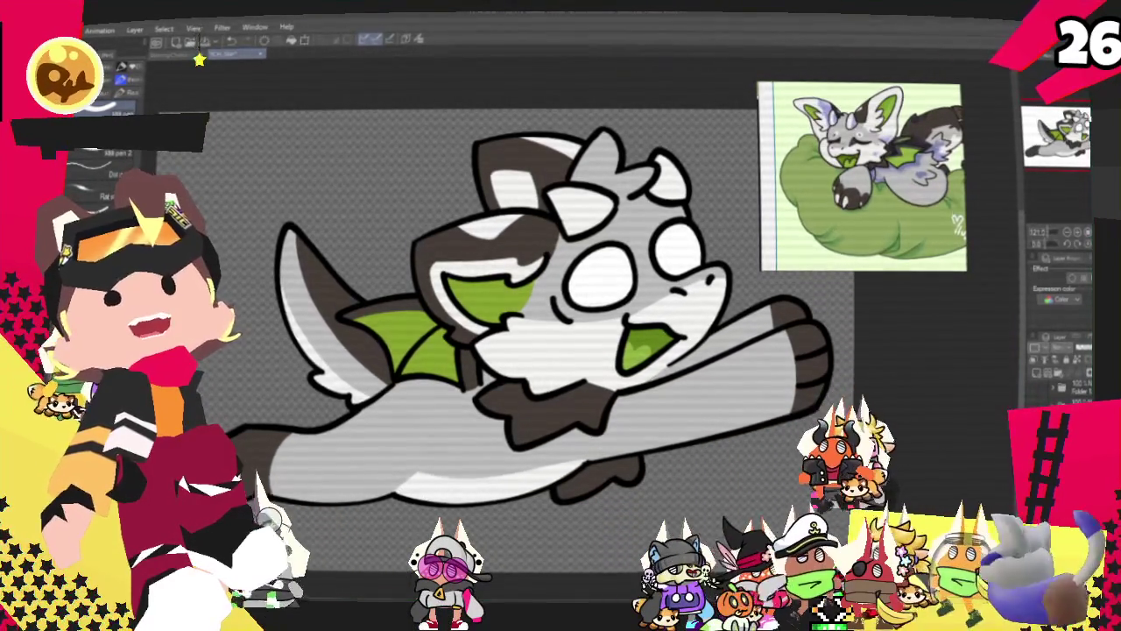
{"action": "key", "text": "alt+Tab"}
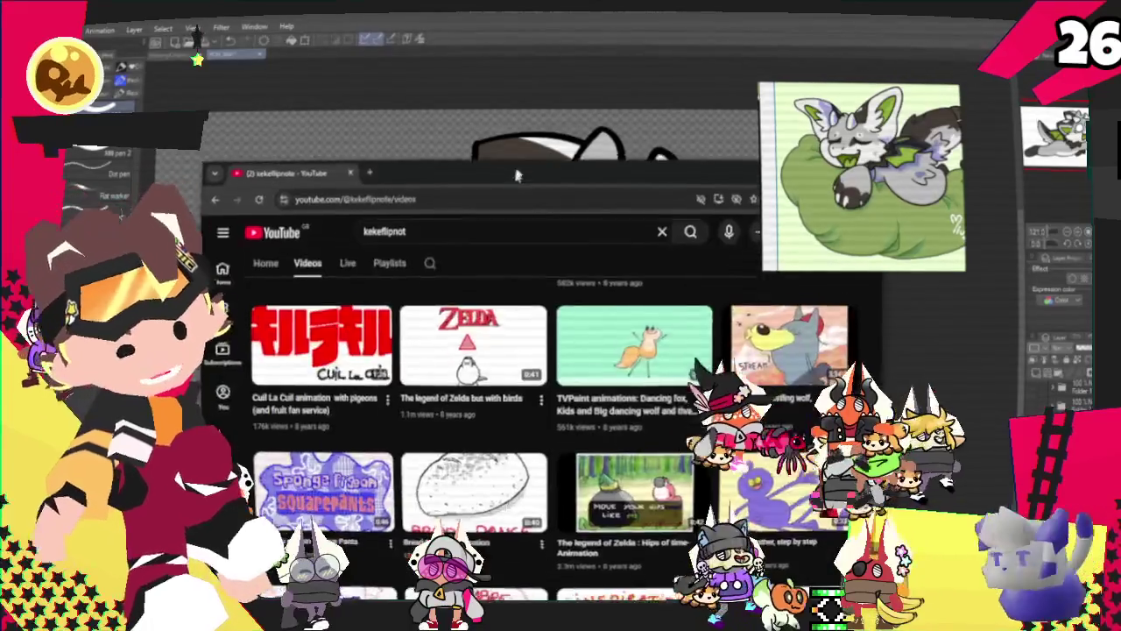
{"action": "scroll", "coordinate": [578, 396], "scroll_direction": "down", "scroll_amount": 5}
{"action": "scroll", "coordinate": [578, 396], "scroll_direction": "up", "scroll_amount": 5}
{"action": "scroll", "coordinate": [526, 376], "scroll_direction": "up", "scroll_amount": 3}
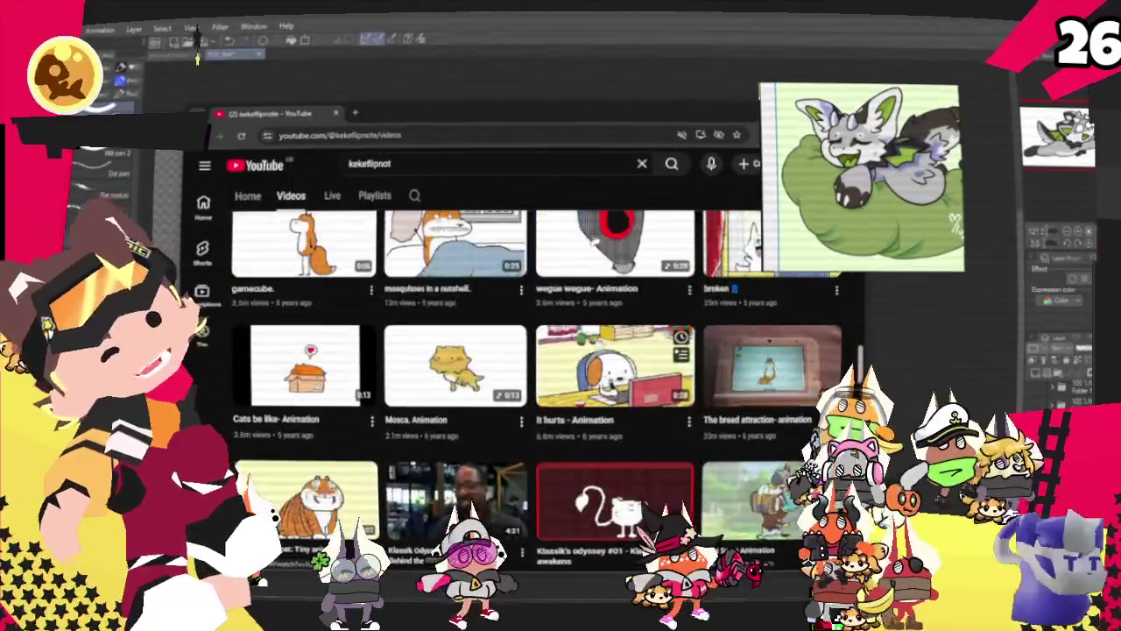
{"action": "scroll", "coordinate": [490, 364], "scroll_direction": "up", "scroll_amount": 3}
{"action": "scroll", "coordinate": [463, 356], "scroll_direction": "up", "scroll_amount": 2}
{"action": "scroll", "coordinate": [461, 354], "scroll_direction": "up", "scroll_amount": 5}
{"action": "scroll", "coordinate": [461, 355], "scroll_direction": "up", "scroll_amount": 3}
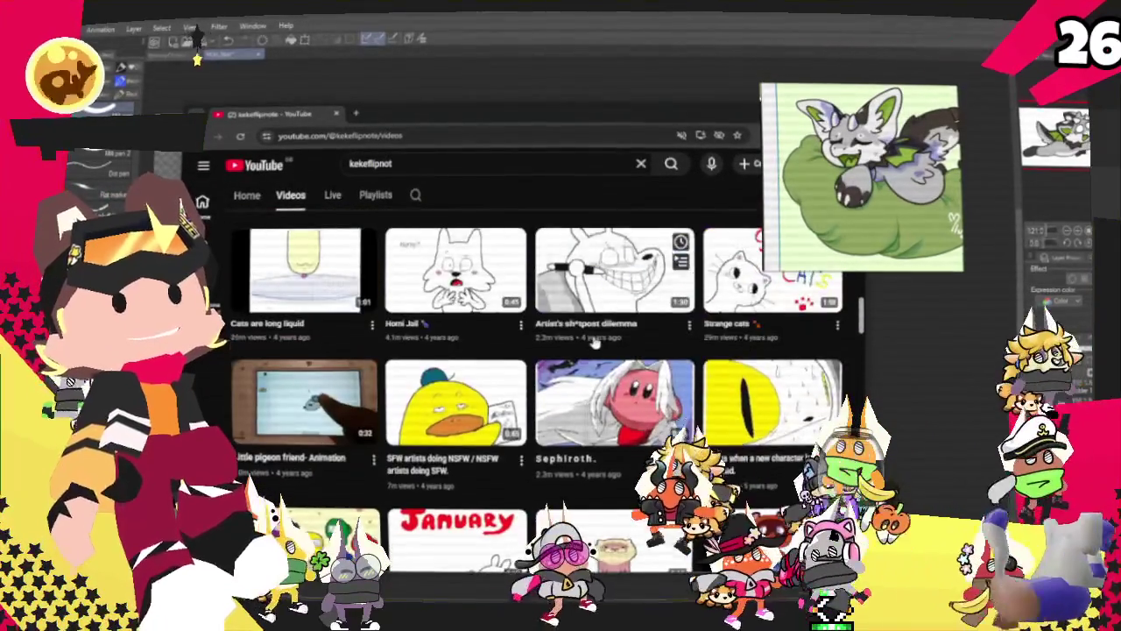
{"action": "scroll", "coordinate": [461, 355], "scroll_direction": "up", "scroll_amount": 3}
{"action": "scroll", "coordinate": [455, 355], "scroll_direction": "up", "scroll_amount": 2}
{"action": "scroll", "coordinate": [456, 355], "scroll_direction": "up", "scroll_amount": 3}
{"action": "scroll", "coordinate": [508, 346], "scroll_direction": "up", "scroll_amount": 2}
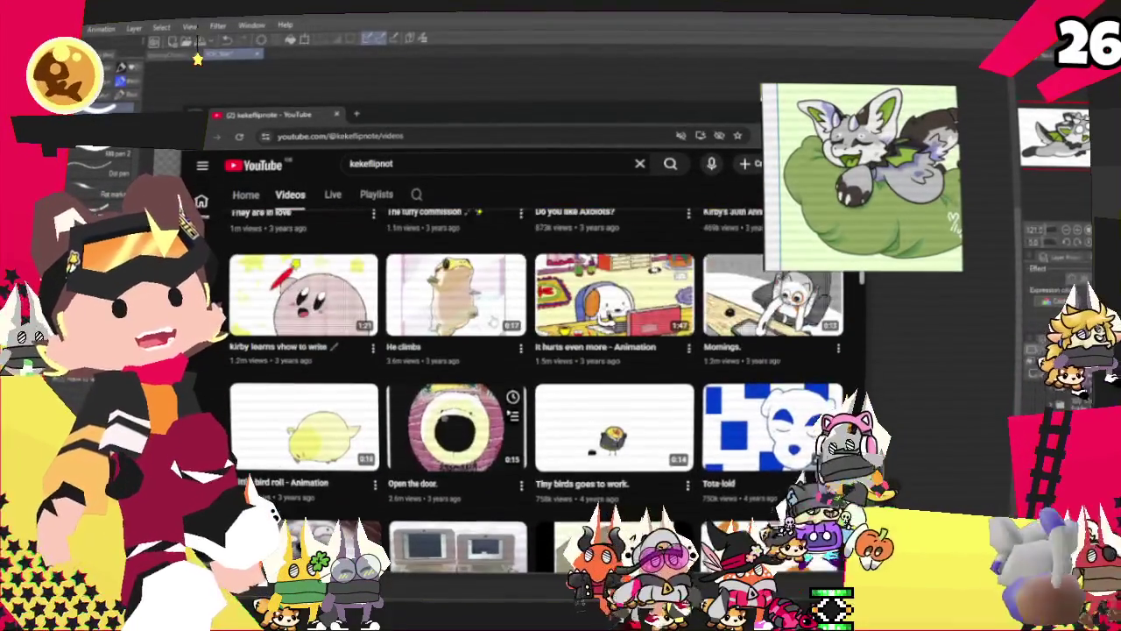
{"action": "scroll", "coordinate": [565, 333], "scroll_direction": "up", "scroll_amount": 2}
{"action": "scroll", "coordinate": [565, 333], "scroll_direction": "up", "scroll_amount": 2}
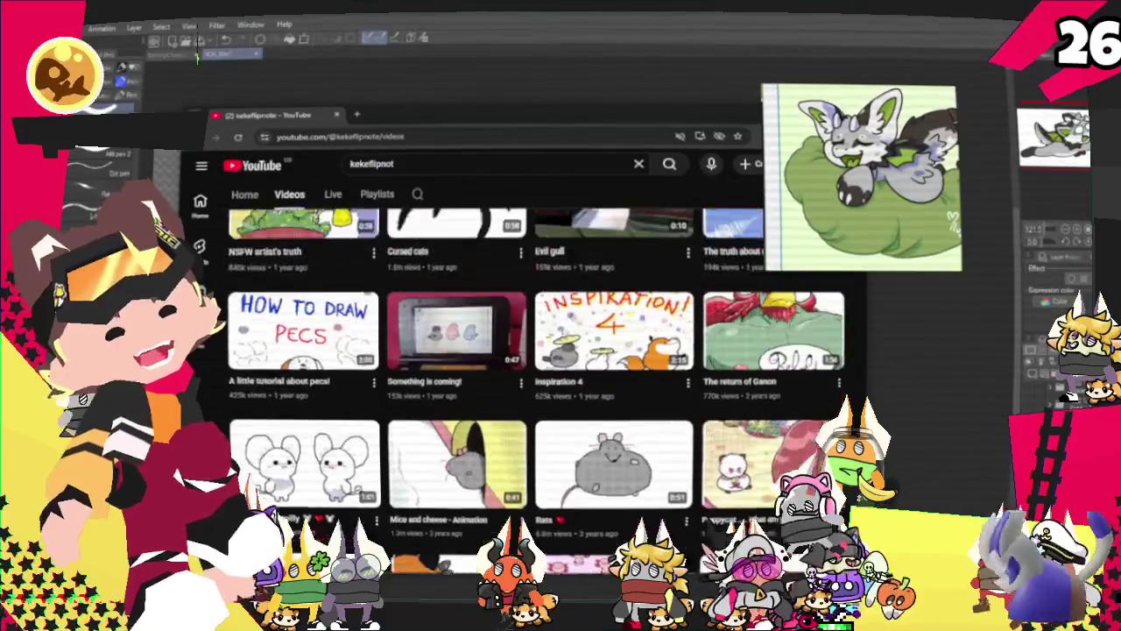
{"action": "scroll", "coordinate": [548, 333], "scroll_direction": "up", "scroll_amount": 3}
{"action": "scroll", "coordinate": [547, 333], "scroll_direction": "down", "scroll_amount": 5}
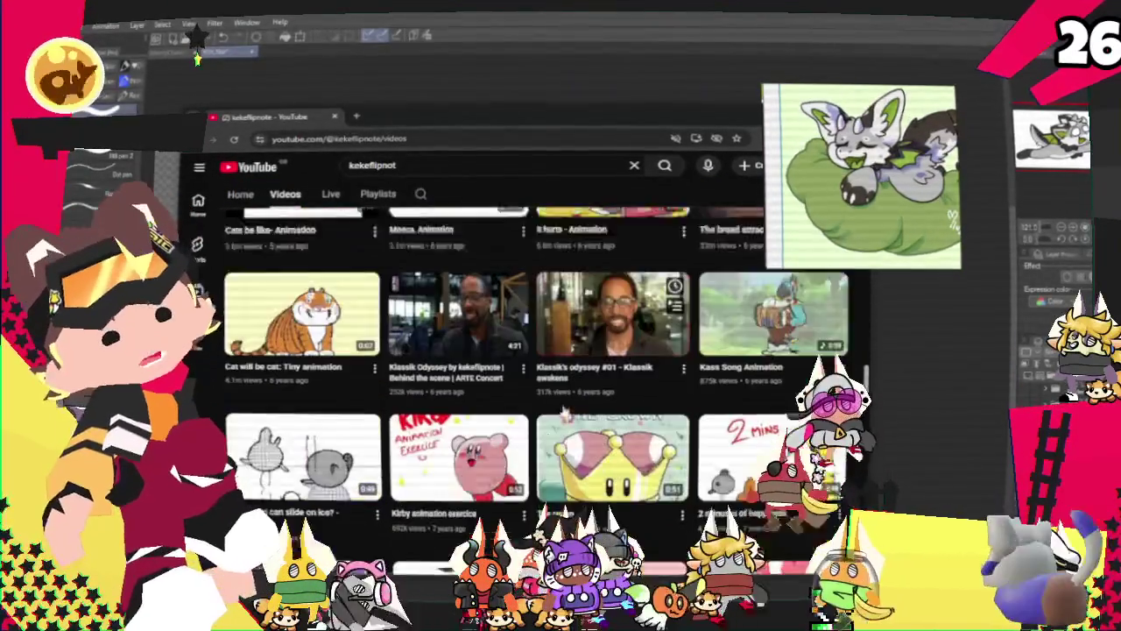
{"action": "scroll", "coordinate": [565, 409], "scroll_direction": "down", "scroll_amount": 3}
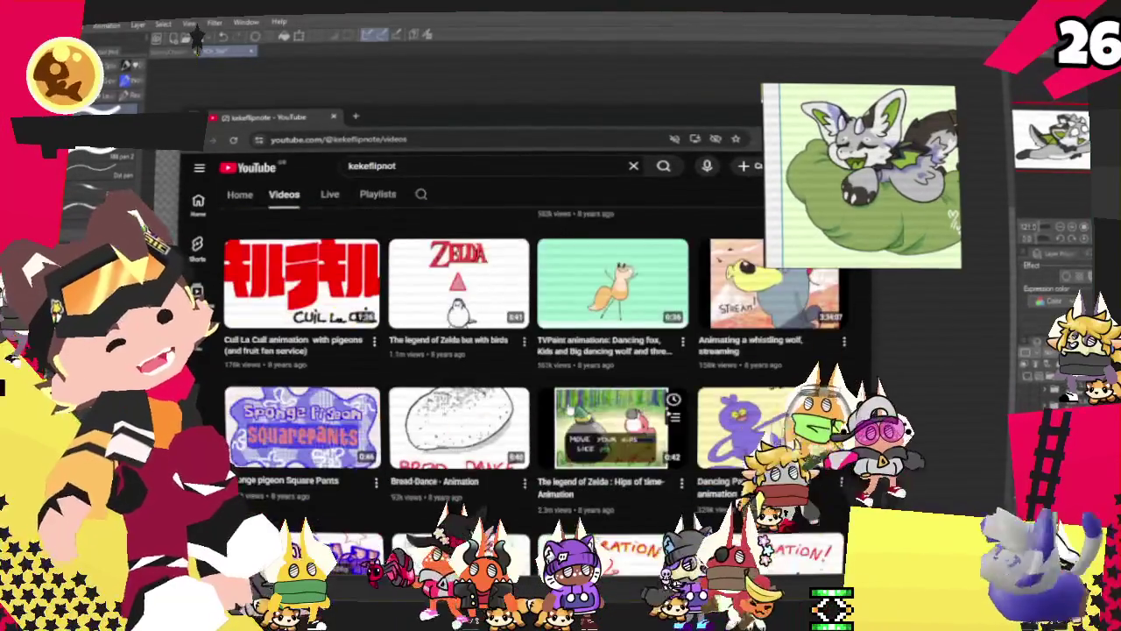
{"action": "scroll", "coordinate": [570, 407], "scroll_direction": "down", "scroll_amount": 3}
{"action": "scroll", "coordinate": [570, 406], "scroll_direction": "down", "scroll_amount": 6}
{"action": "scroll", "coordinate": [570, 406], "scroll_direction": "down", "scroll_amount": 5}
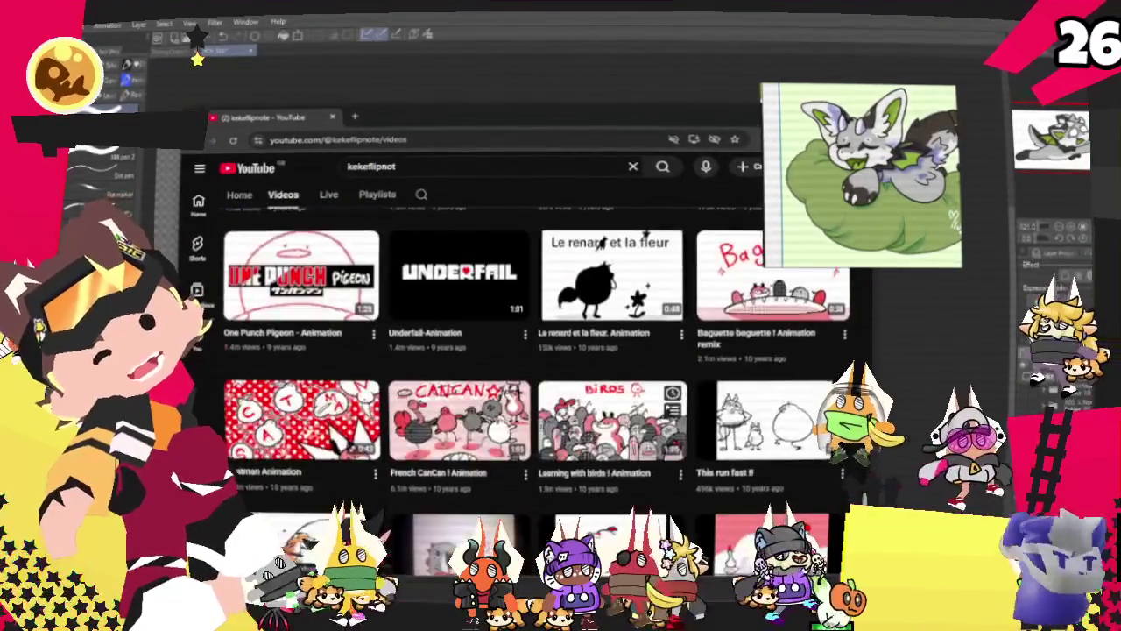
{"action": "scroll", "coordinate": [569, 406], "scroll_direction": "down", "scroll_amount": 4}
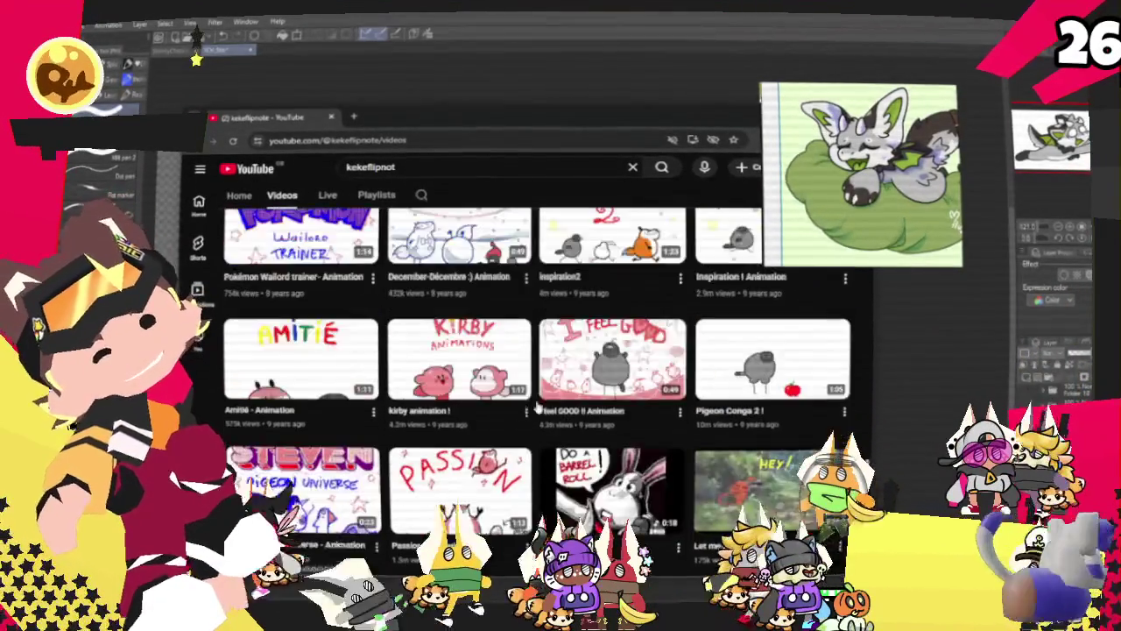
{"action": "scroll", "coordinate": [534, 376], "scroll_direction": "up", "scroll_amount": 3}
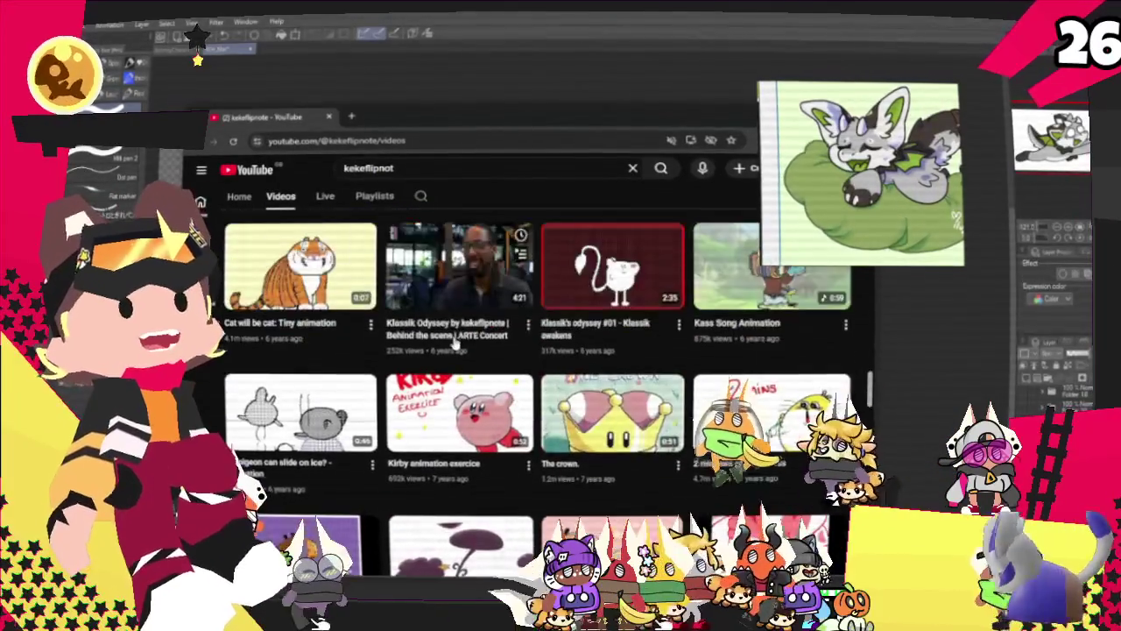
{"action": "scroll", "coordinate": [534, 377], "scroll_direction": "up", "scroll_amount": 1}
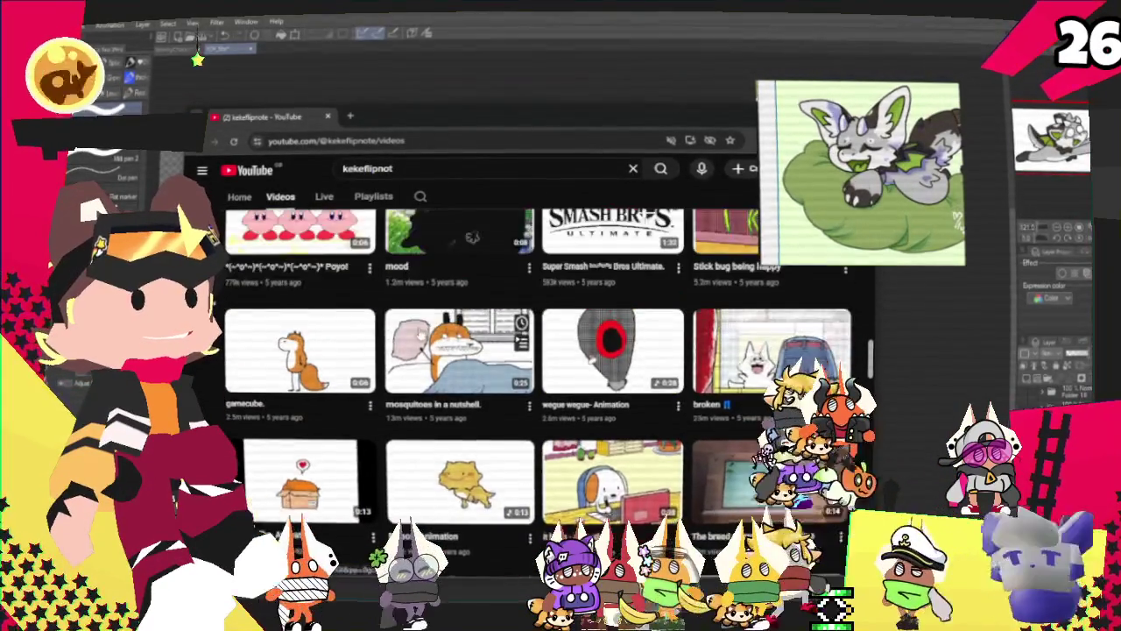
{"action": "scroll", "coordinate": [534, 377], "scroll_direction": "up", "scroll_amount": 3}
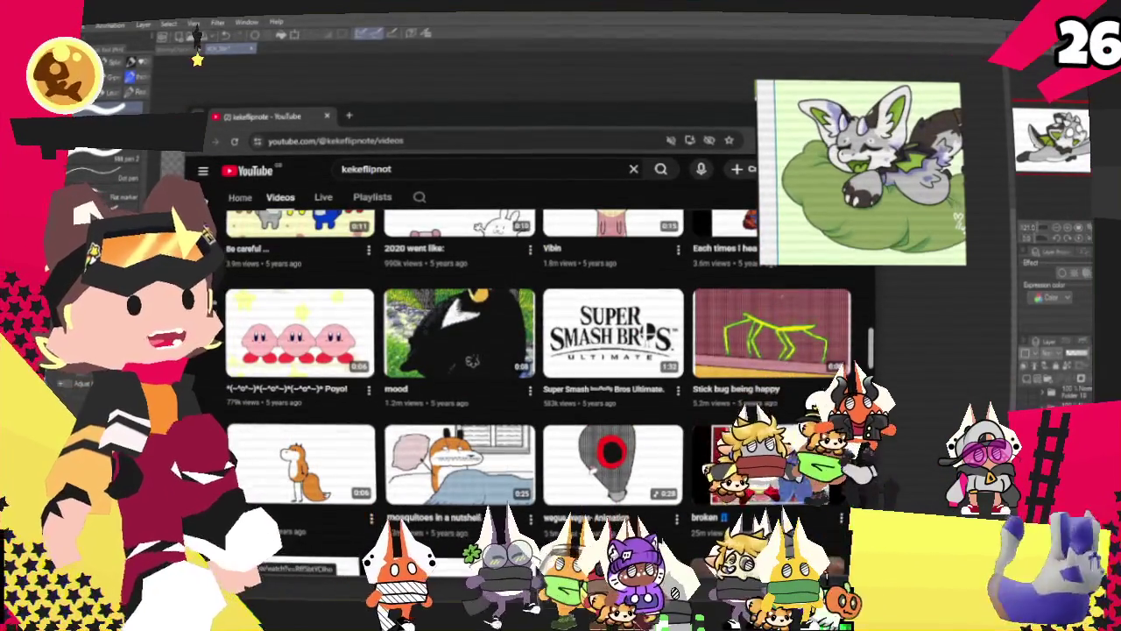
{"action": "left_click", "coordinate": [630, 64]}
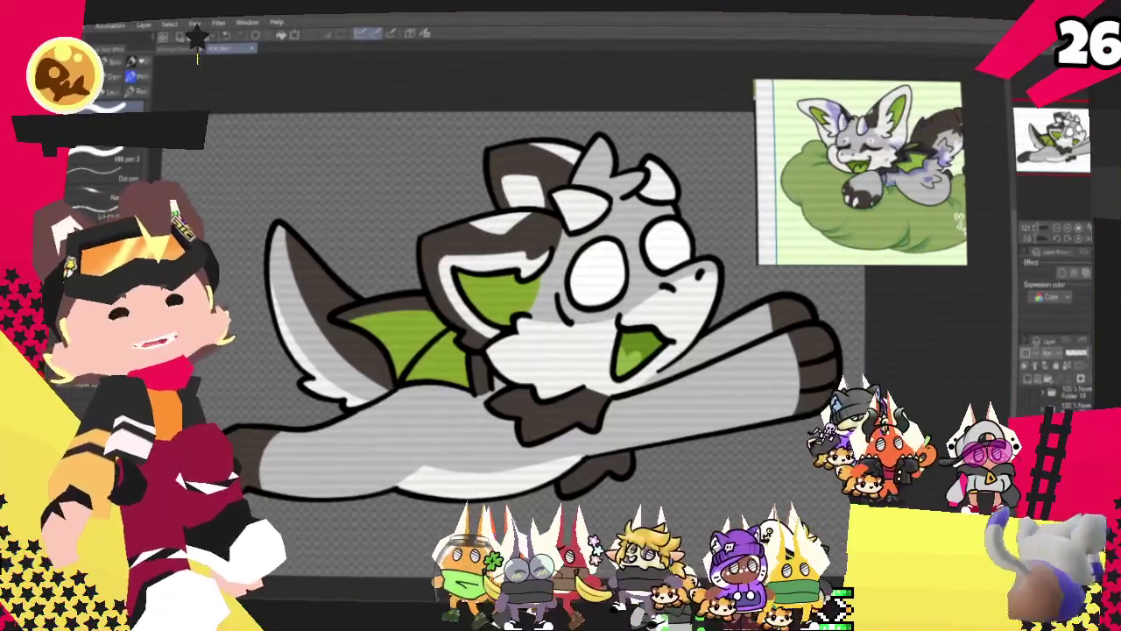
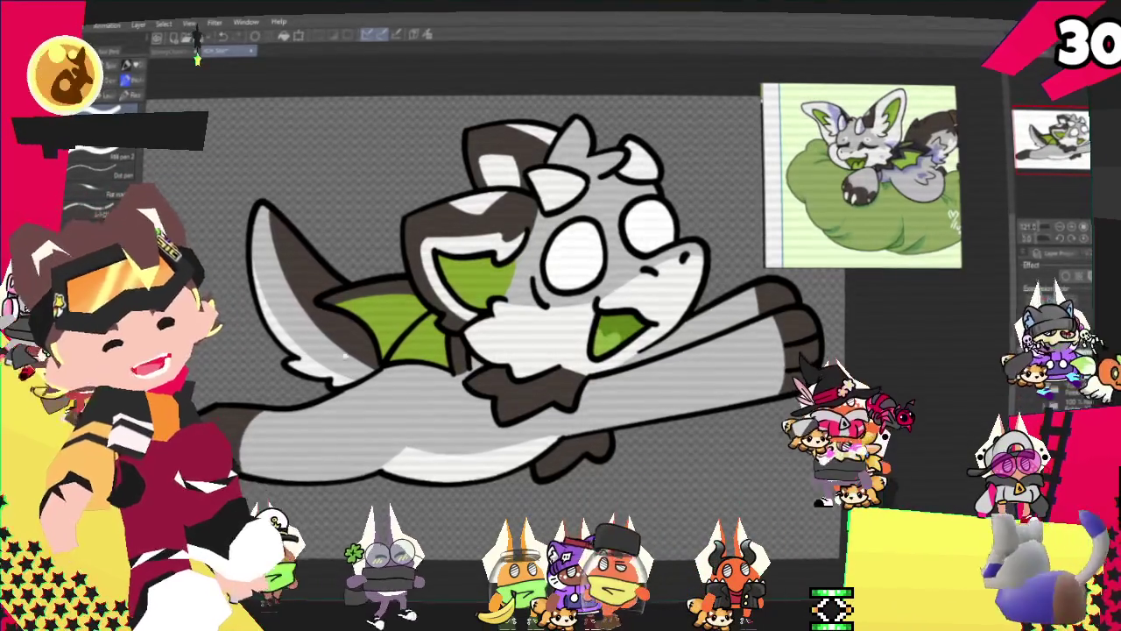
- Export the grey-and-green dragon drawing from Clip Studio Paint as a single-layer PNG
{"action": "scroll", "coordinate": [292, 246], "scroll_direction": "down", "scroll_amount": 2}
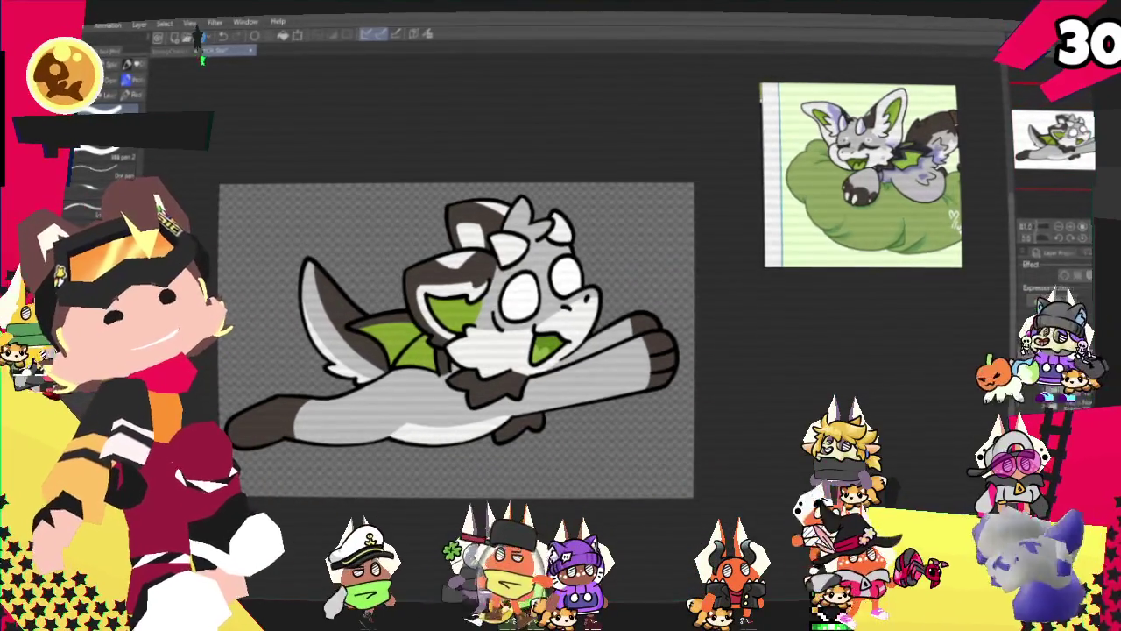
{"action": "scroll", "coordinate": [264, 89], "scroll_direction": "up", "scroll_amount": 2}
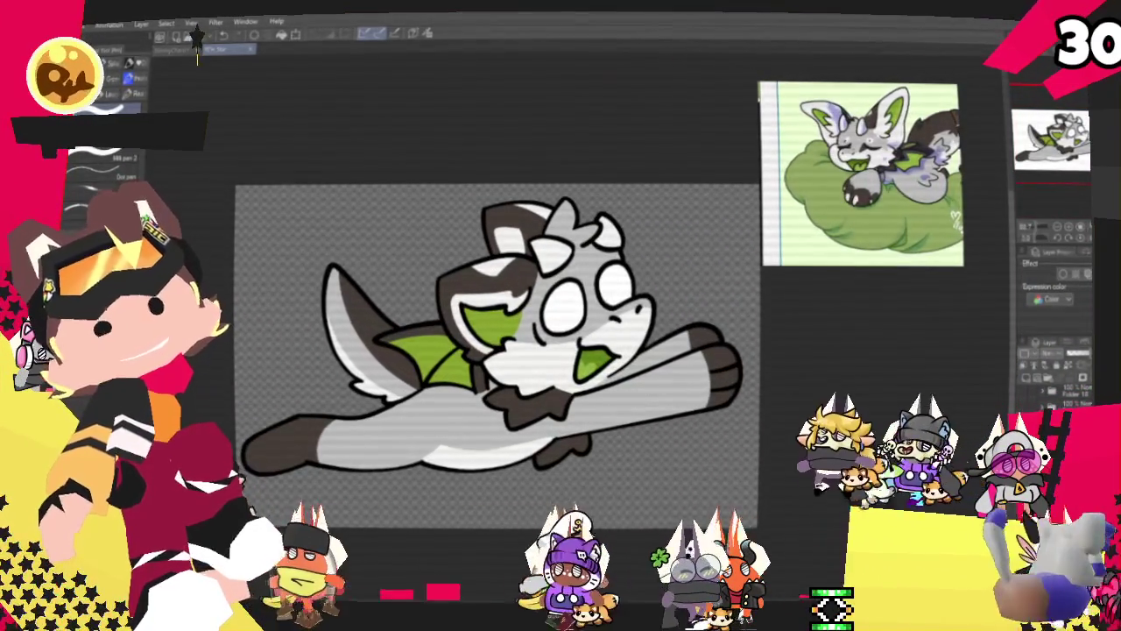
{"action": "key", "text": "alt+f"}
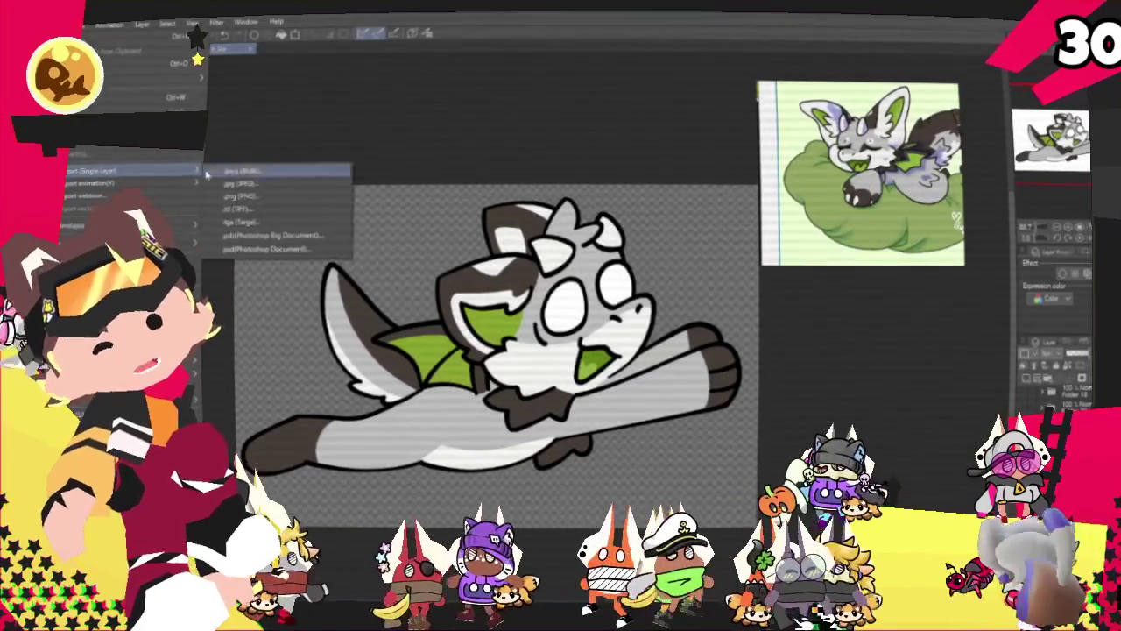
{"action": "key", "text": "Escape"}
{"action": "key", "text": "Escape"}
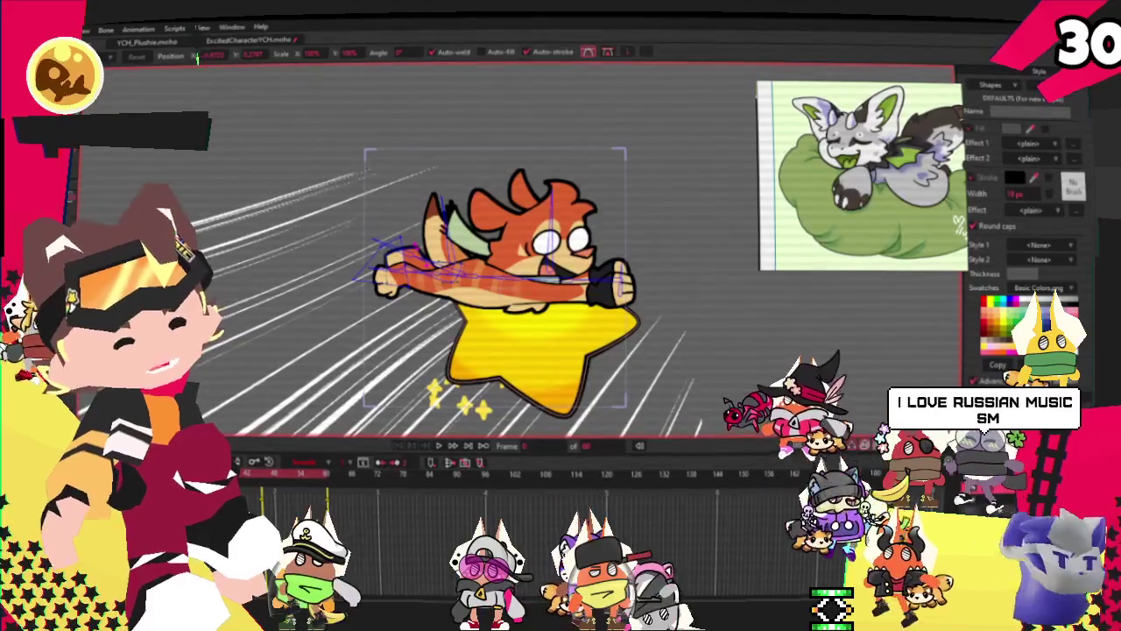
- In the character image layer's settings, browse for a new source image in the 2025 folder
{"action": "left_click", "coordinate": [1003, 453]}
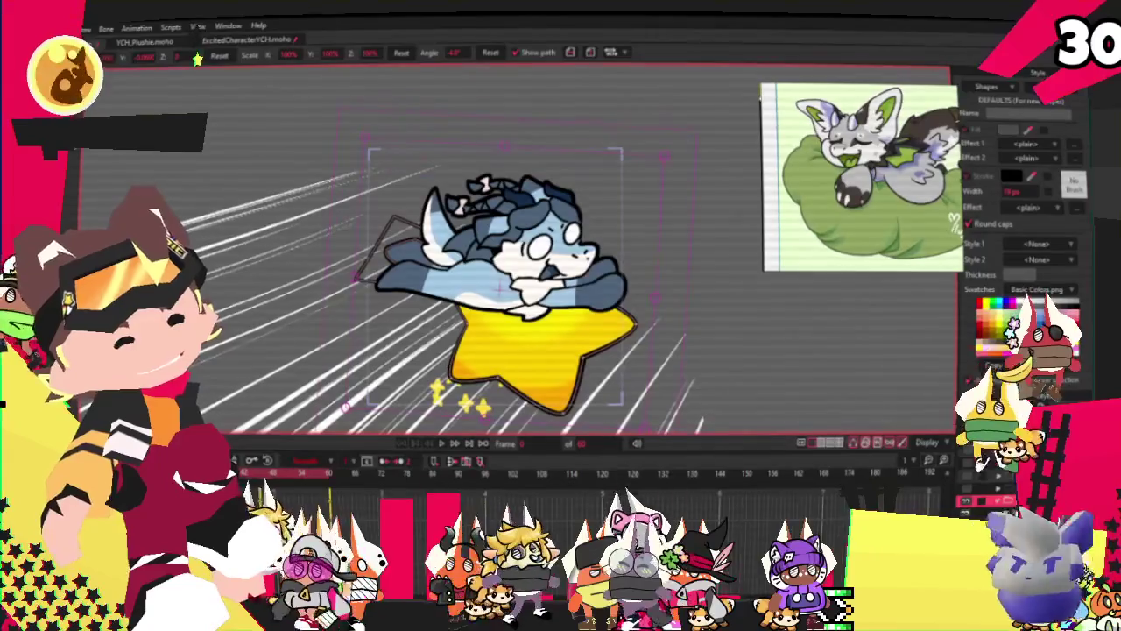
{"action": "double_click", "coordinate": [990, 499]}
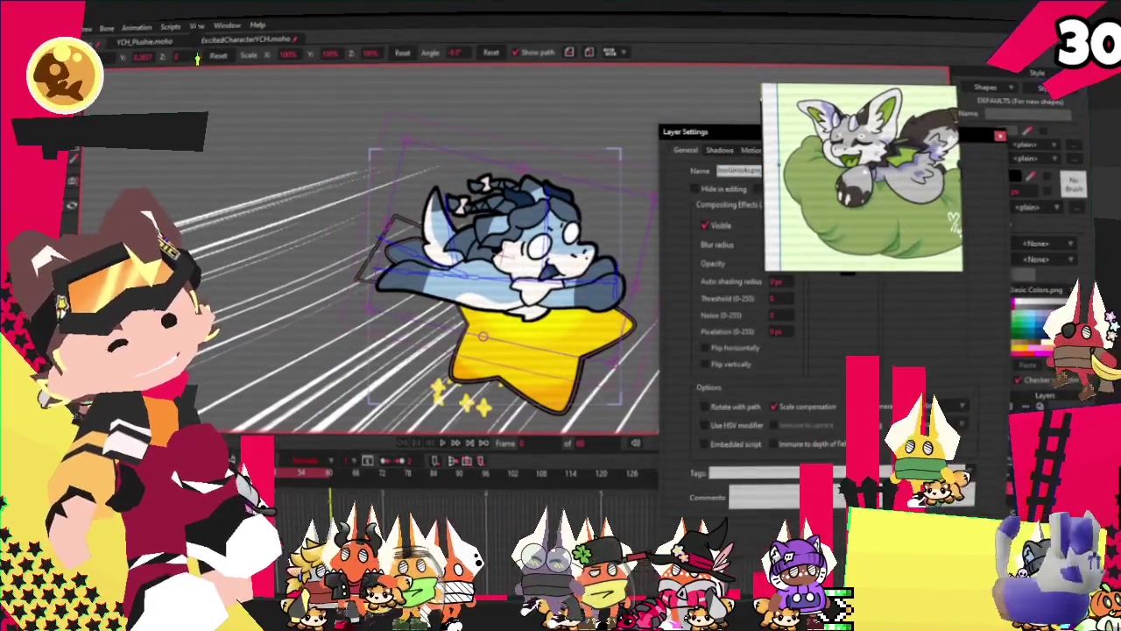
{"action": "left_click_drag", "start_coordinate": [801, 140], "coordinate": [746, 149]}
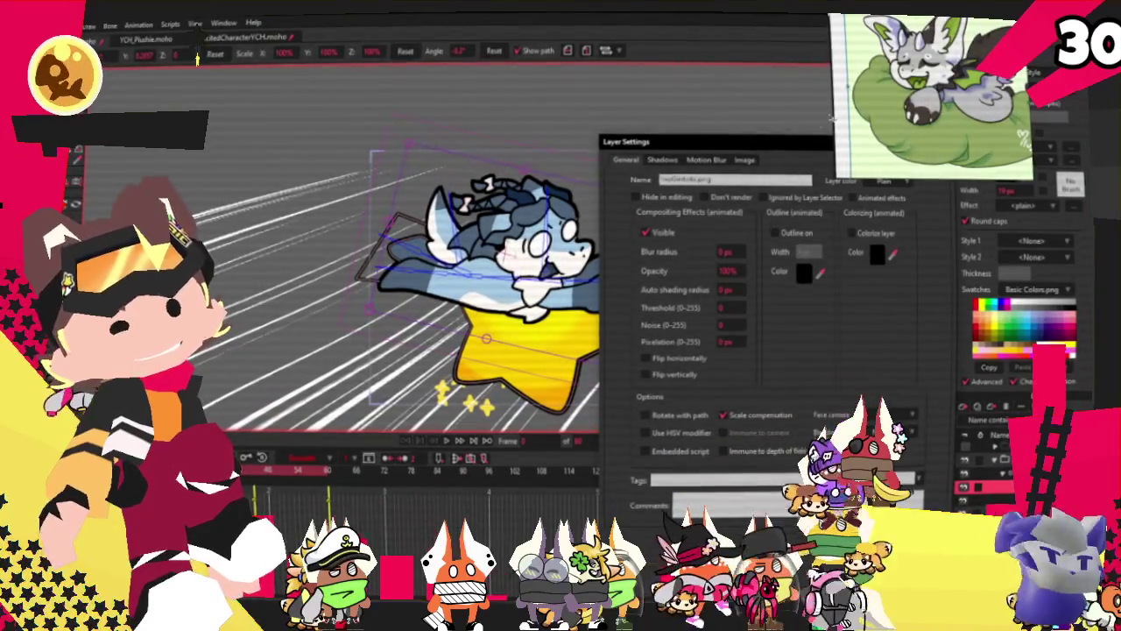
{"action": "left_click", "coordinate": [744, 161]}
{"action": "left_click", "coordinate": [741, 196]}
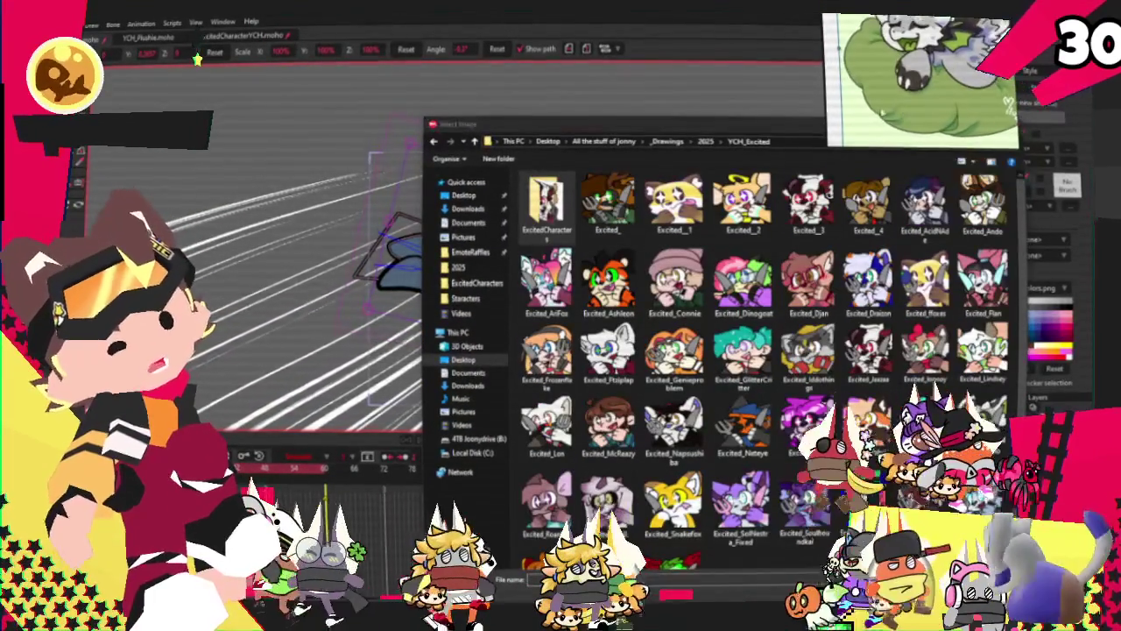
{"action": "key", "text": "alt+Up"}
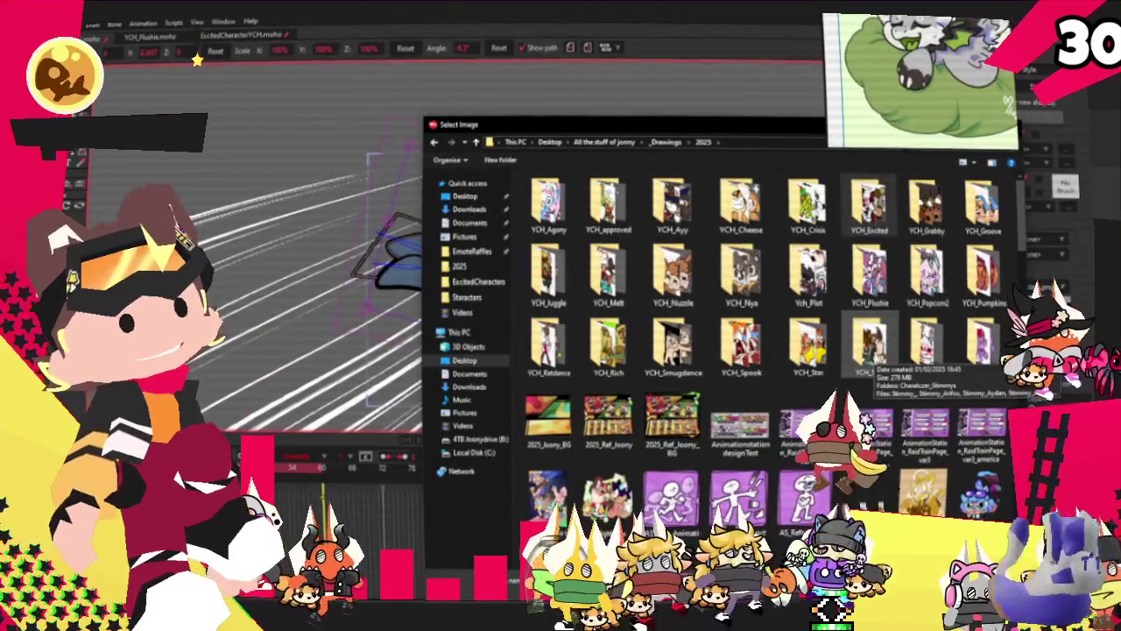
- Load the grey dragon picture from YCH_Star > Starcters as the layer's source image
{"action": "left_click", "coordinate": [807, 346]}
{"action": "left_click", "coordinate": [738, 346]}
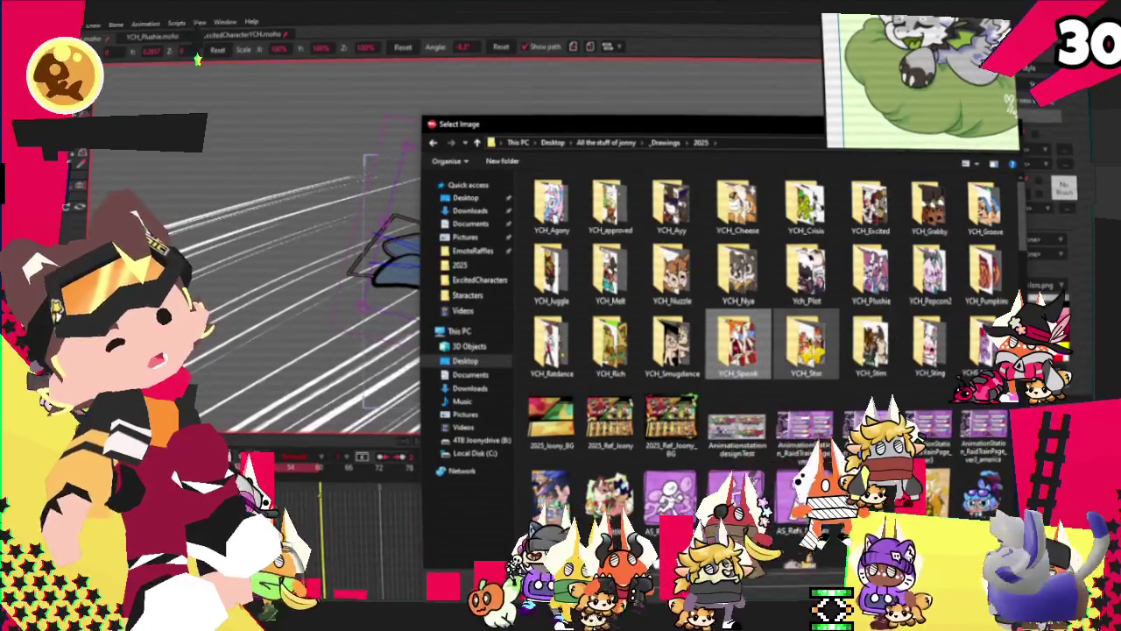
{"action": "double_click", "coordinate": [807, 346]}
{"action": "double_click", "coordinate": [565, 210]}
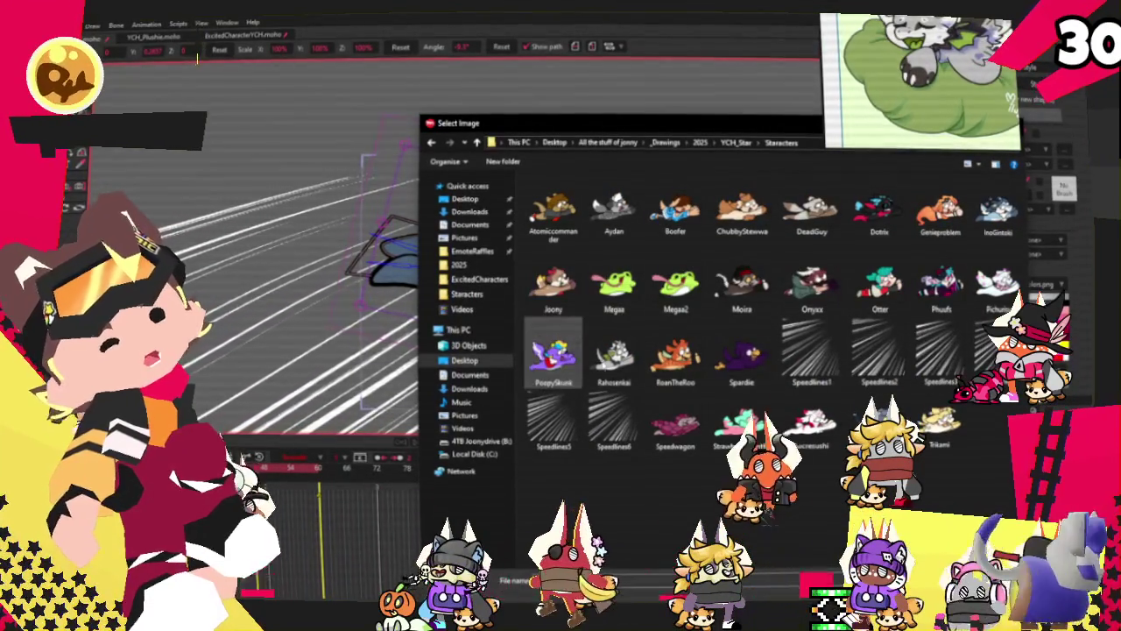
{"action": "double_click", "coordinate": [614, 354]}
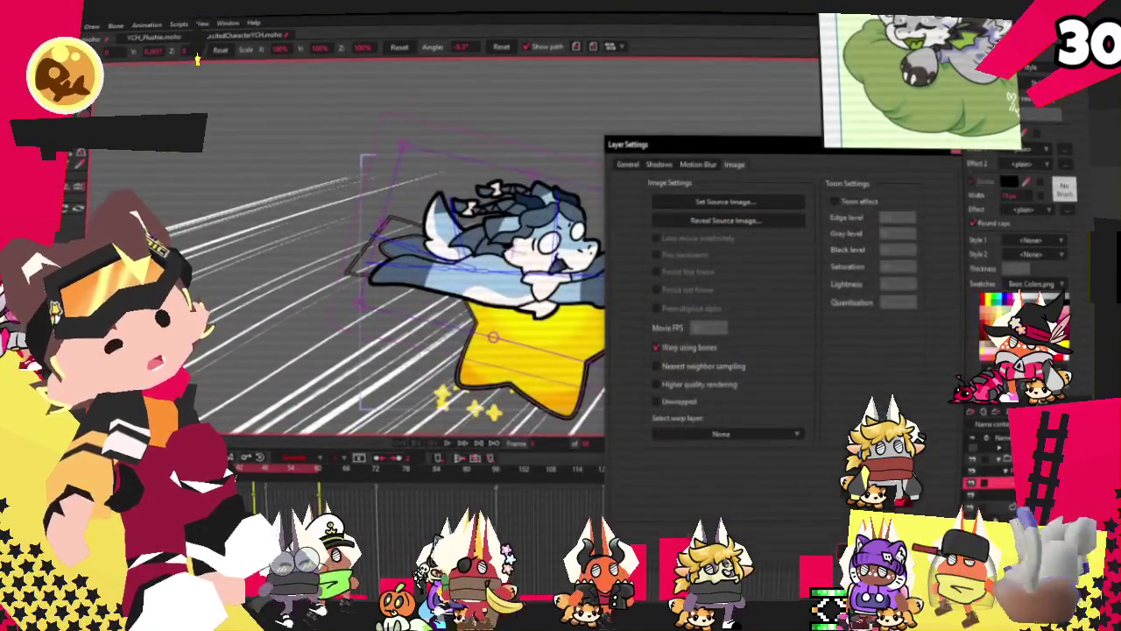
- Select the blue wing shape's points and shift them left and down
{"action": "key", "text": "Return"}
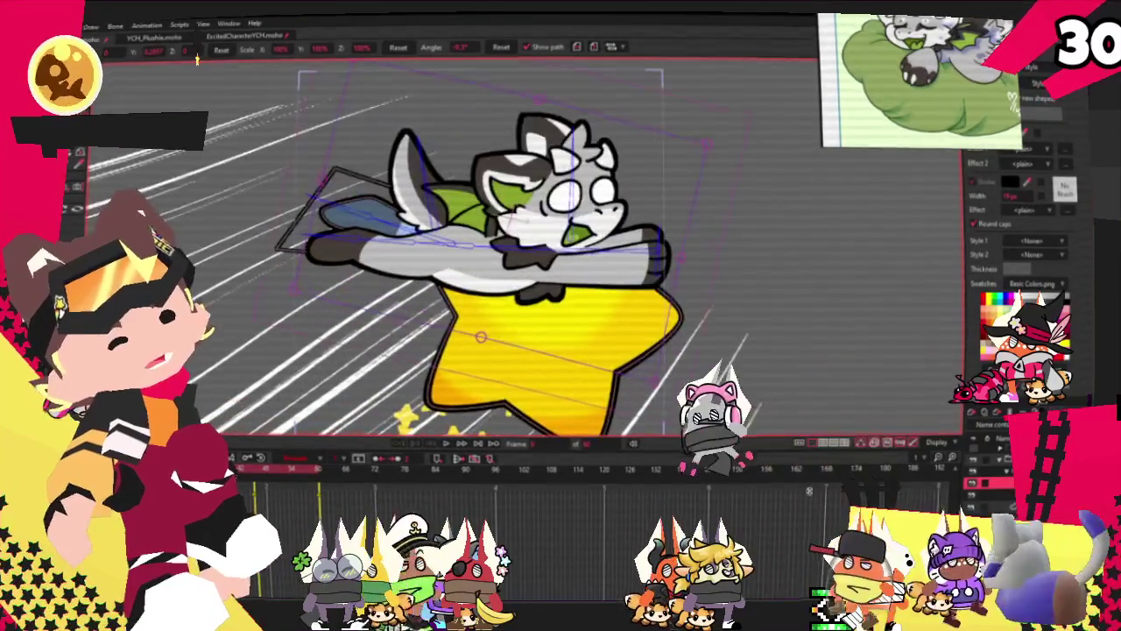
{"action": "key", "text": "g"}
{"action": "scroll", "coordinate": [317, 200], "scroll_direction": "up", "scroll_amount": 2}
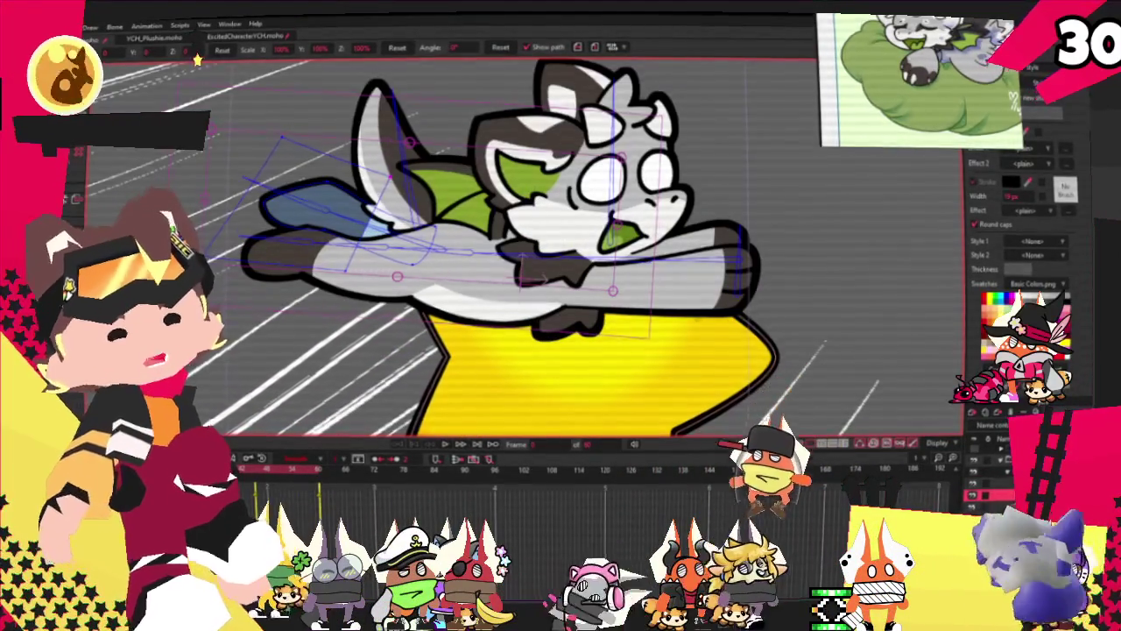
{"action": "left_click", "coordinate": [317, 200]}
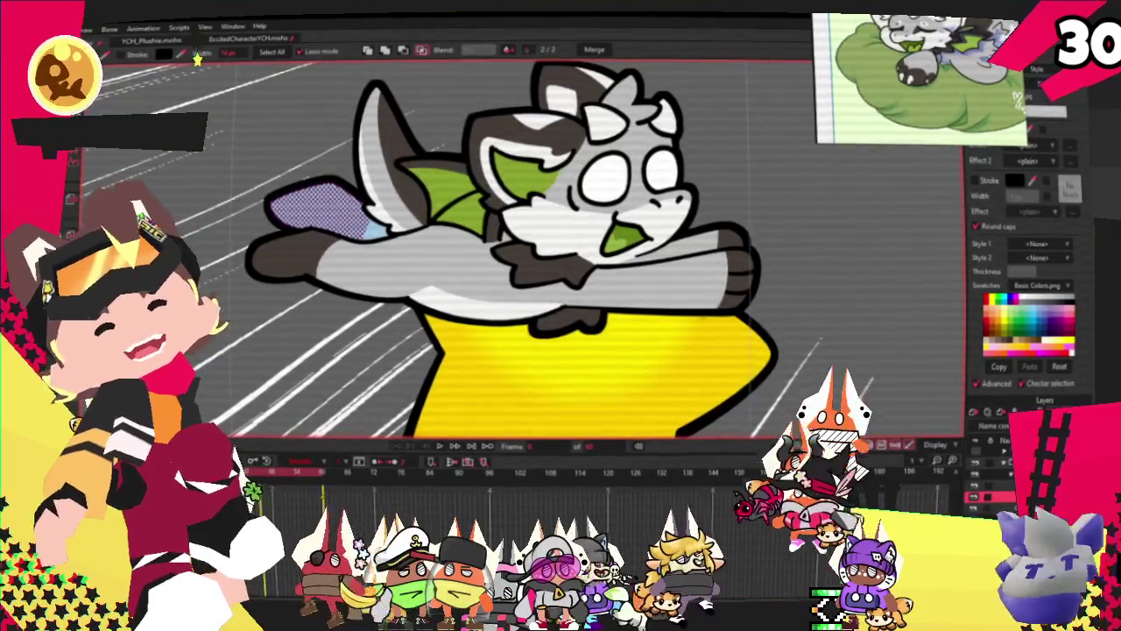
{"action": "key", "text": "t"}
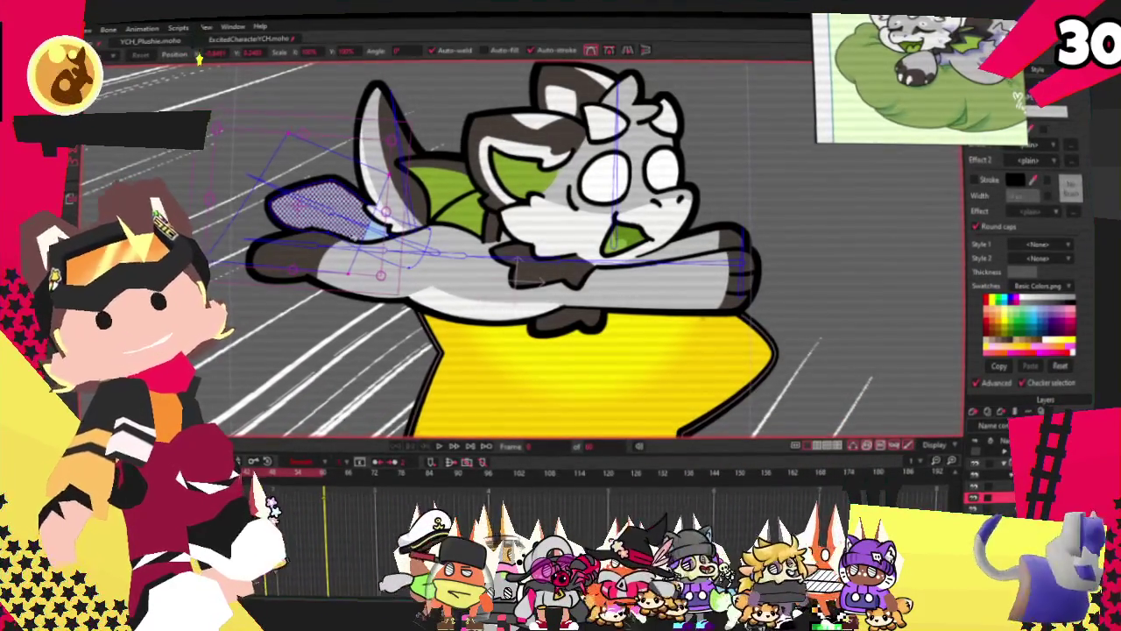
{"action": "left_click_drag", "start_coordinate": [364, 265], "coordinate": [313, 254]}
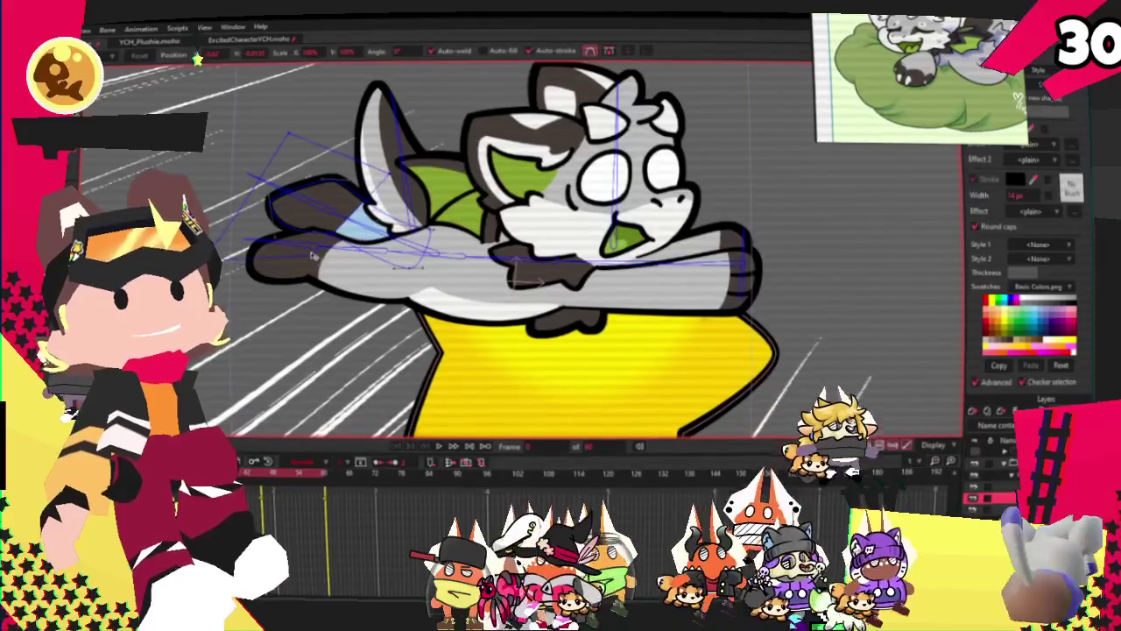
{"action": "scroll", "coordinate": [313, 254], "scroll_direction": "up", "scroll_amount": 2}
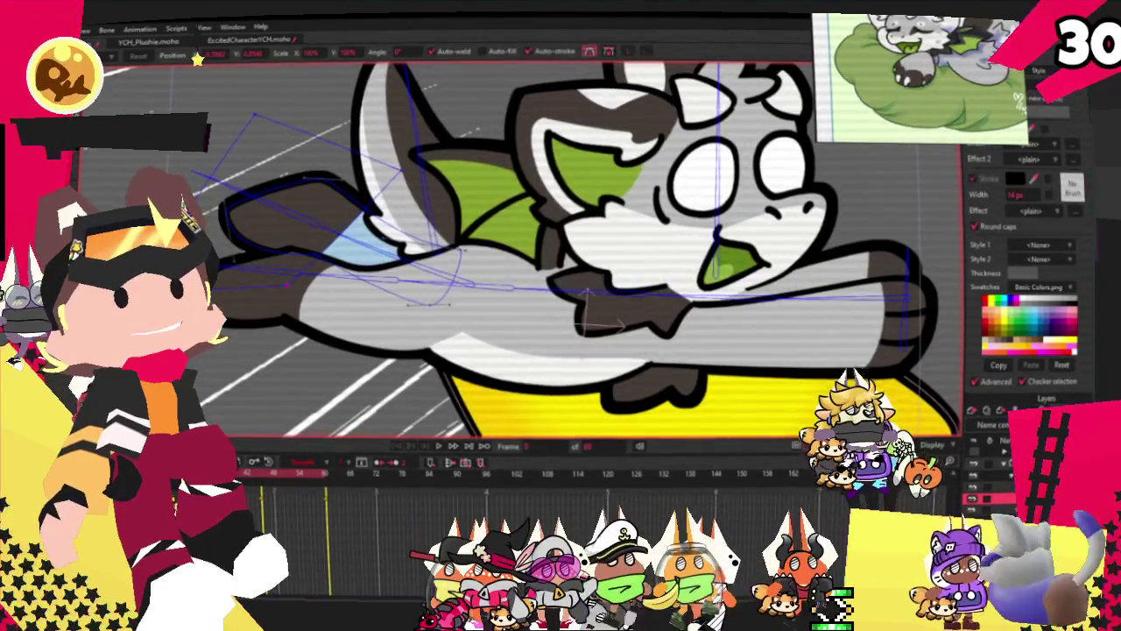
- Select the grey wing shape and reshape its dark outline on the left
{"action": "key", "text": "g"}
{"action": "left_click", "coordinate": [252, 171]}
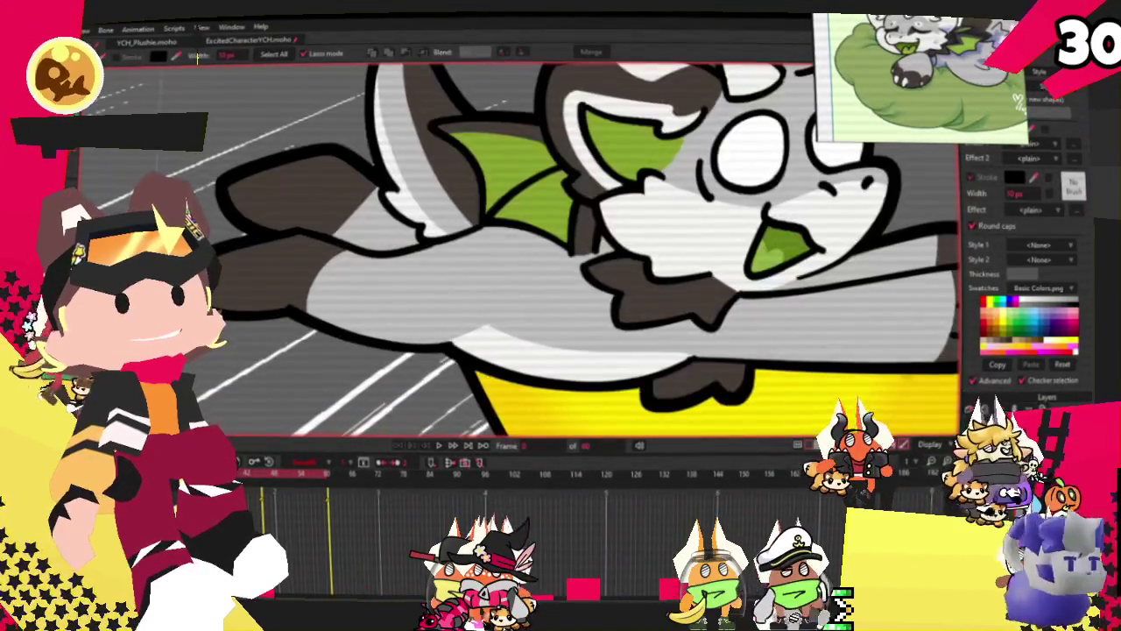
{"action": "key", "text": "u"}
{"action": "scroll", "coordinate": [287, 301], "scroll_direction": "down", "scroll_amount": 2}
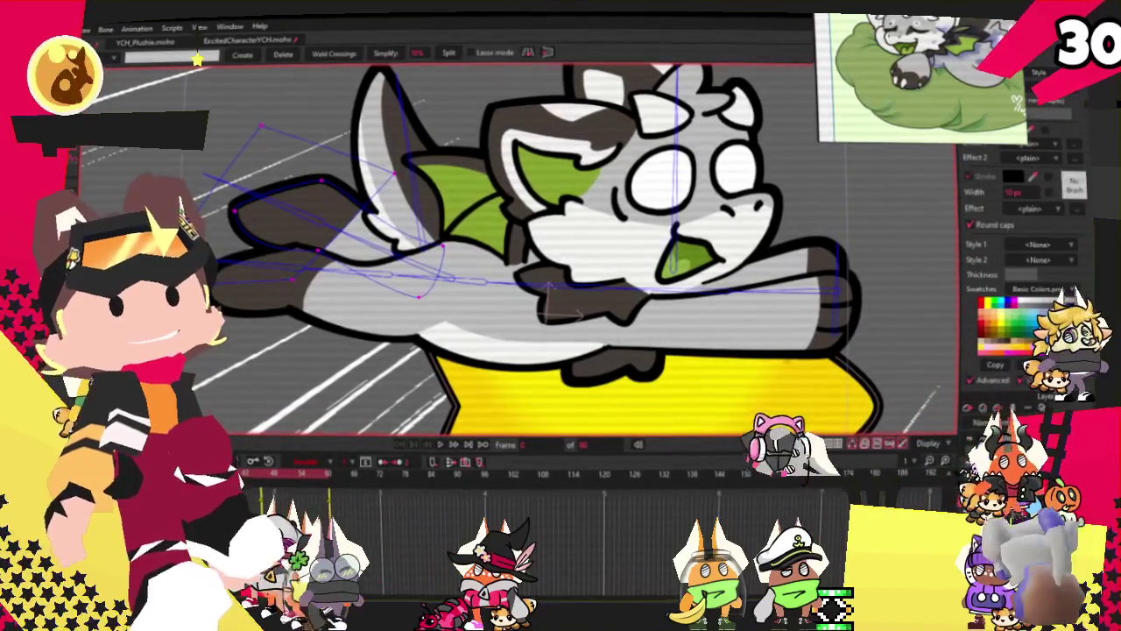
{"action": "key", "text": "t"}
{"action": "scroll", "coordinate": [517, 245], "scroll_direction": "up", "scroll_amount": 2}
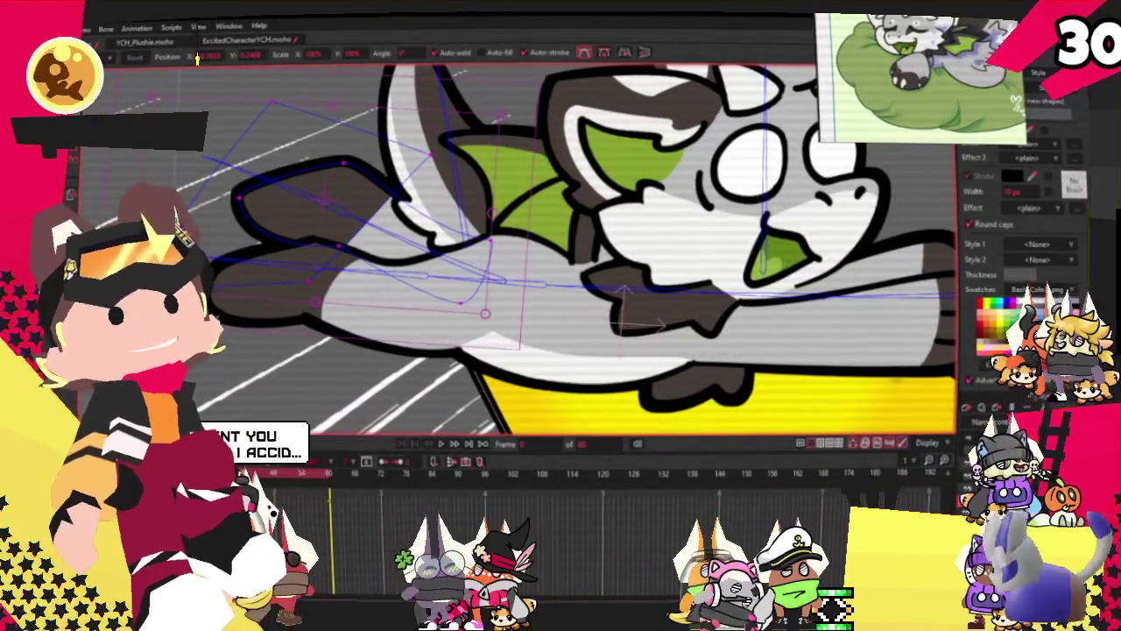
{"action": "left_click_drag", "start_coordinate": [176, 263], "coordinate": [200, 198]}
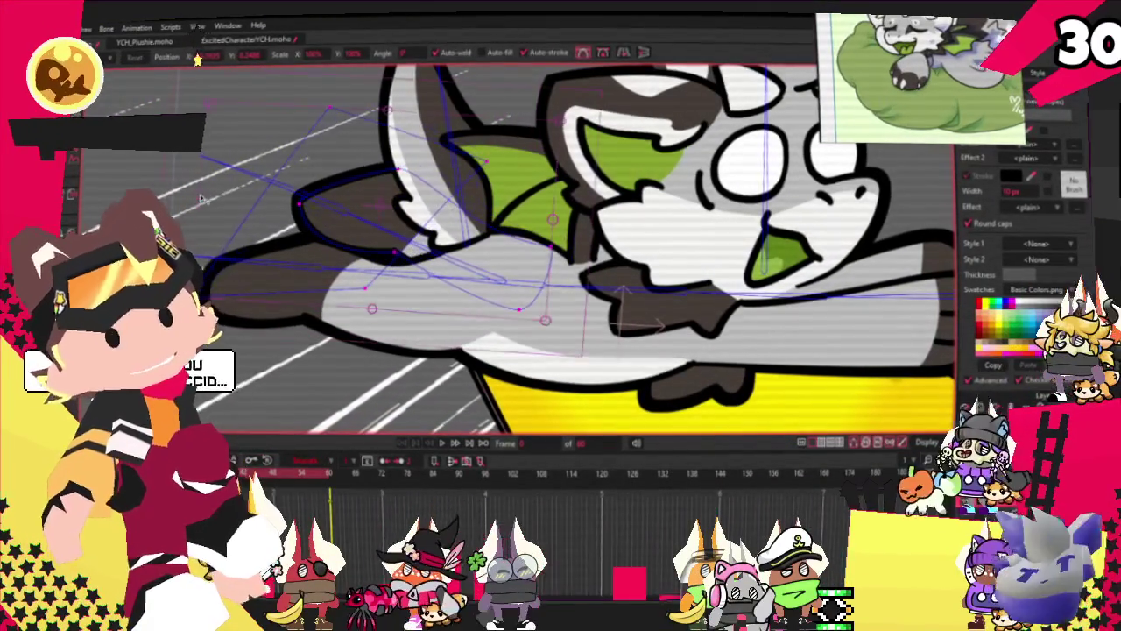
{"action": "left_click_drag", "start_coordinate": [200, 198], "coordinate": [200, 198]}
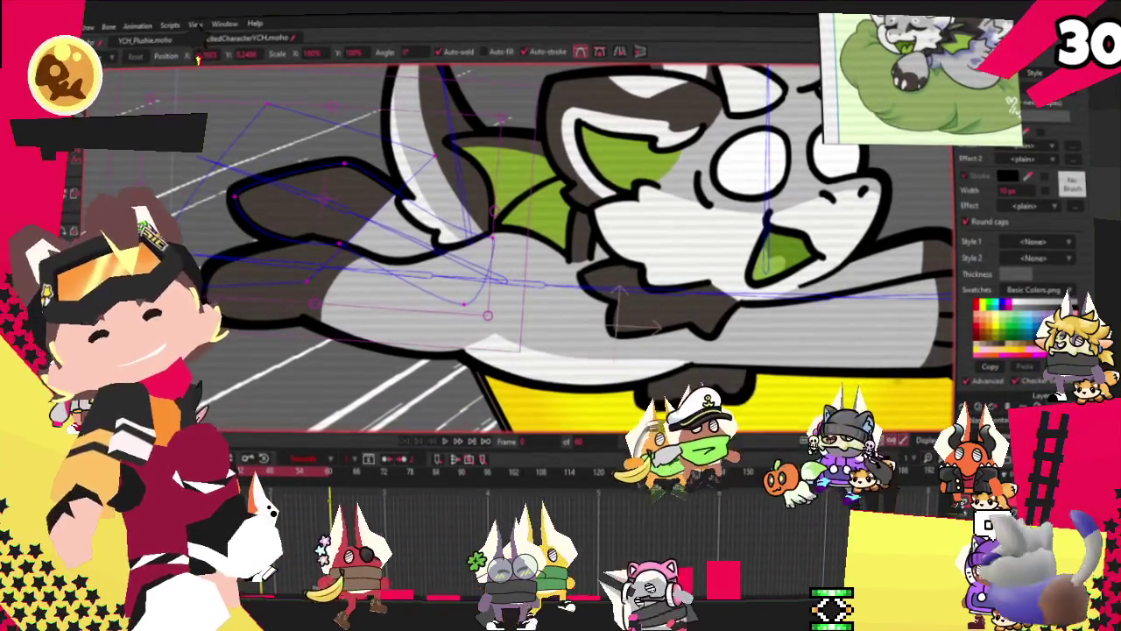
{"action": "left_click_drag", "start_coordinate": [153, 161], "coordinate": [182, 193]}
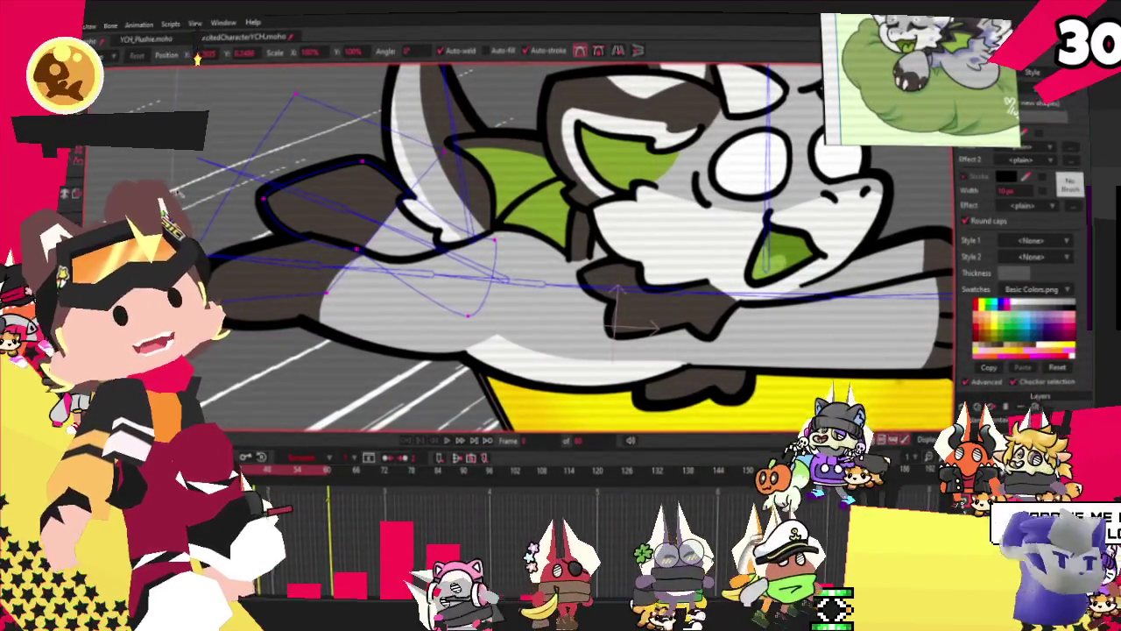
- Select all of the character's points at frame 1, then switch to moving the whole layer
{"action": "key", "text": "ctrl+a"}
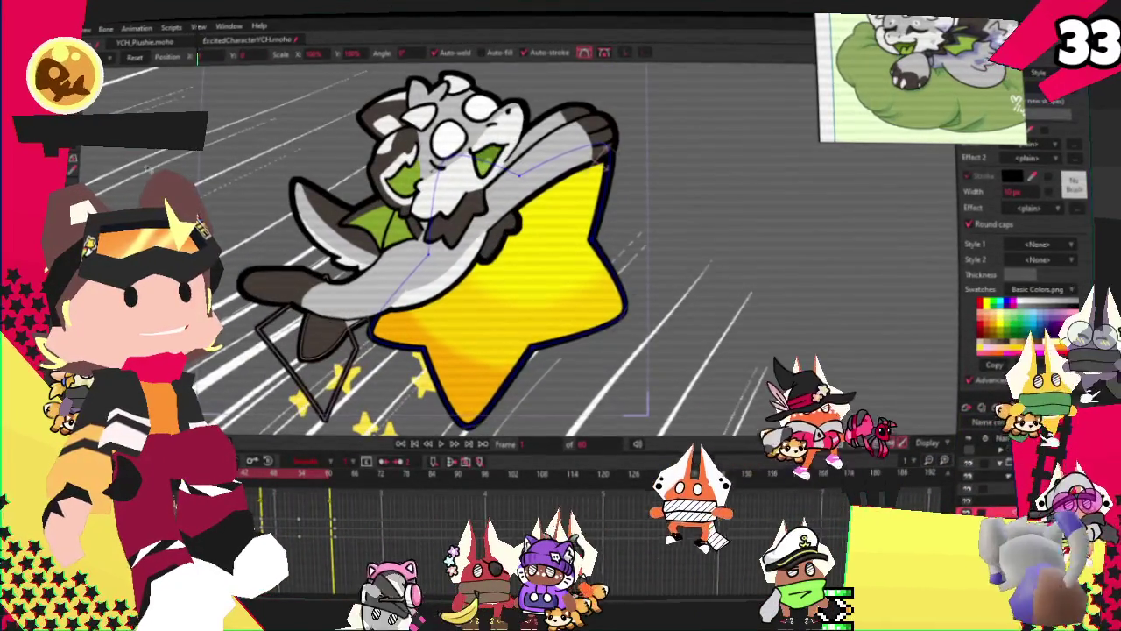
{"action": "key", "text": "0"}
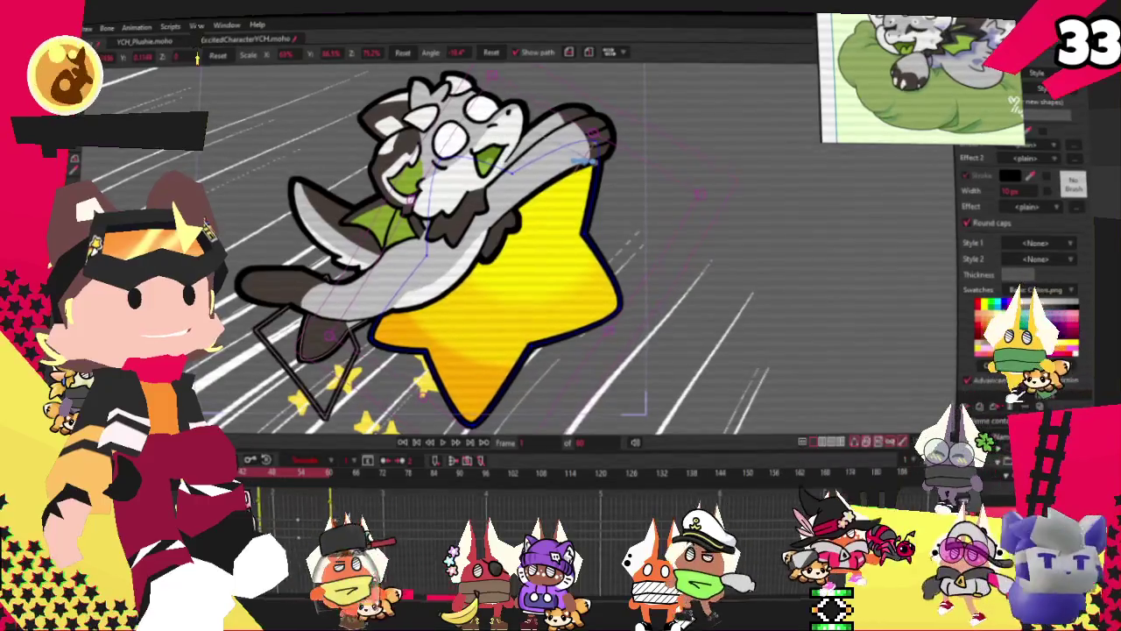
- Go to a later frame on the timeline and browse the File menu commands
{"action": "left_click", "coordinate": [353, 483]}
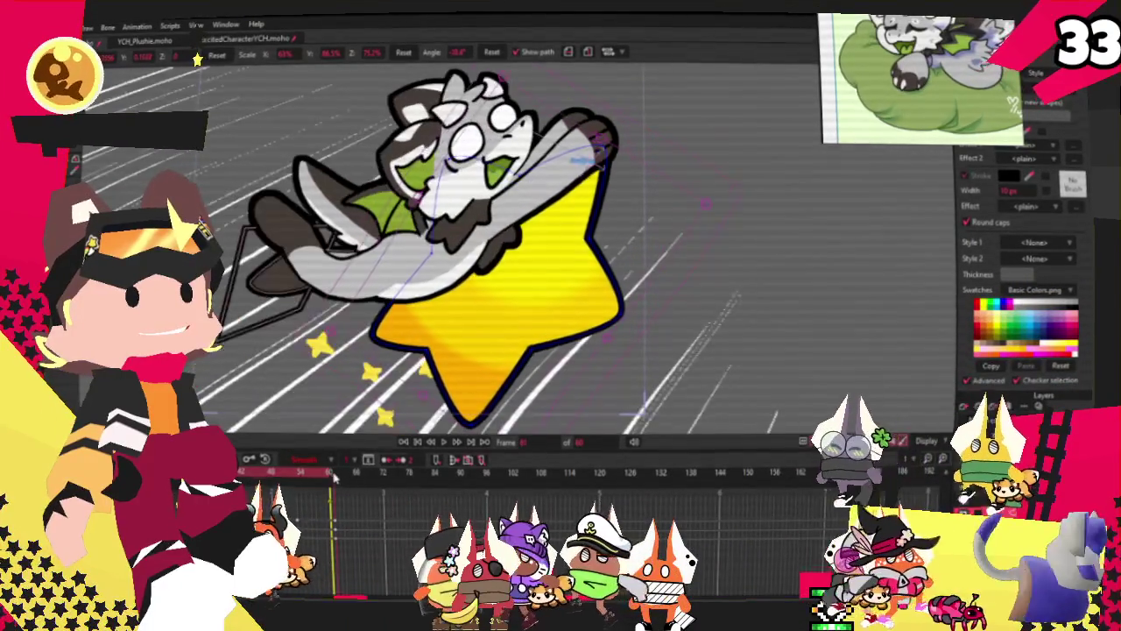
{"action": "left_click", "coordinate": [88, 27]}
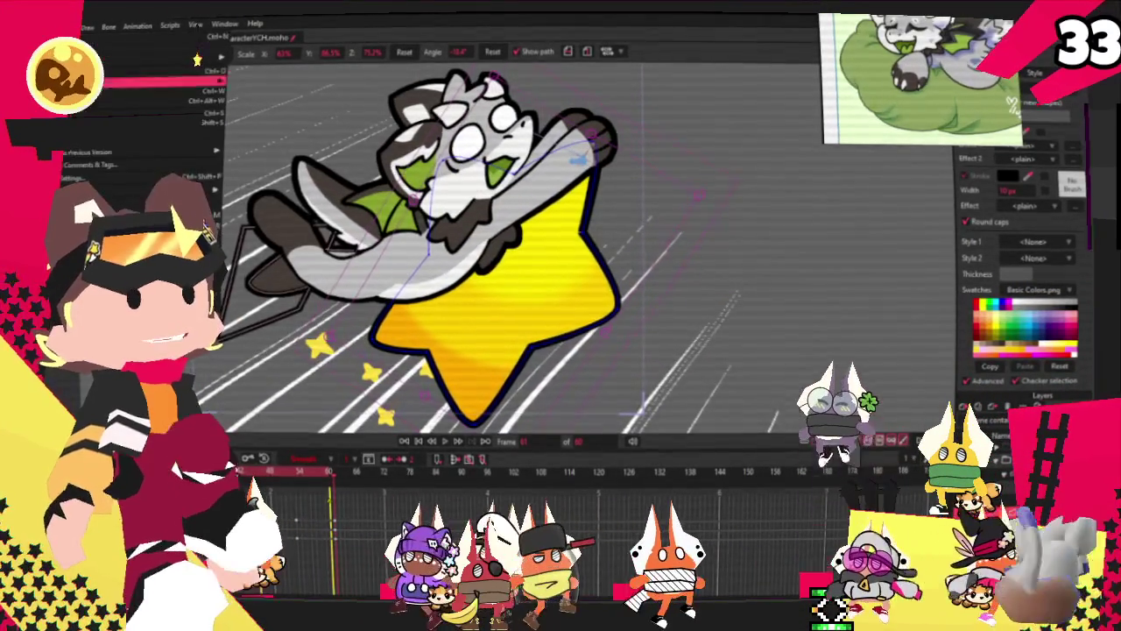
{"action": "left_click", "coordinate": [175, 225]}
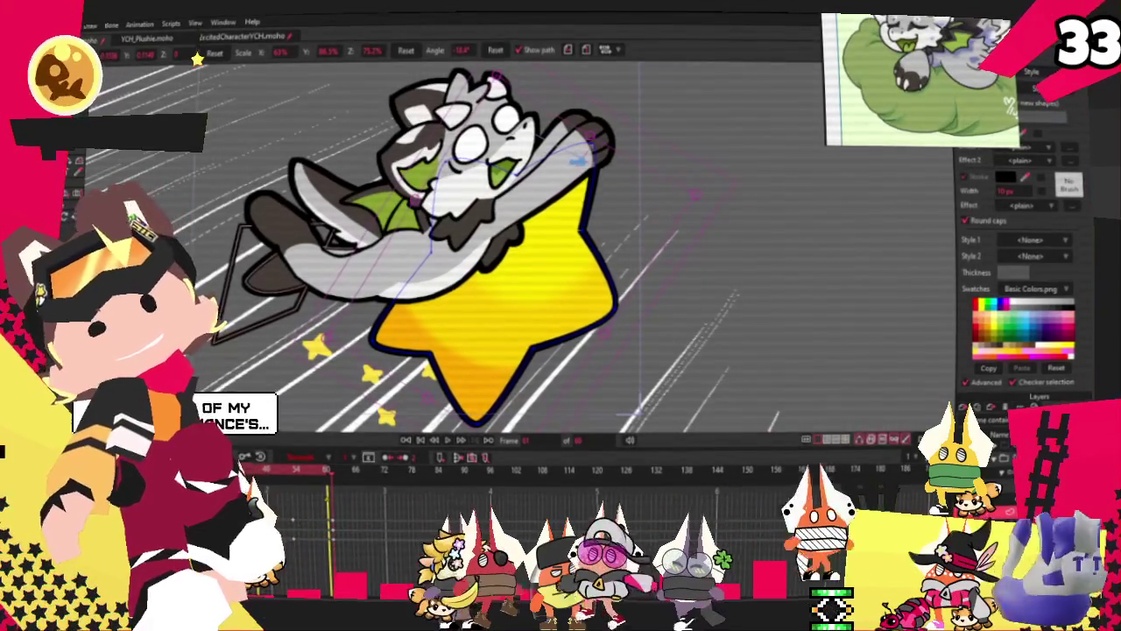
{"action": "left_click", "coordinate": [88, 23]}
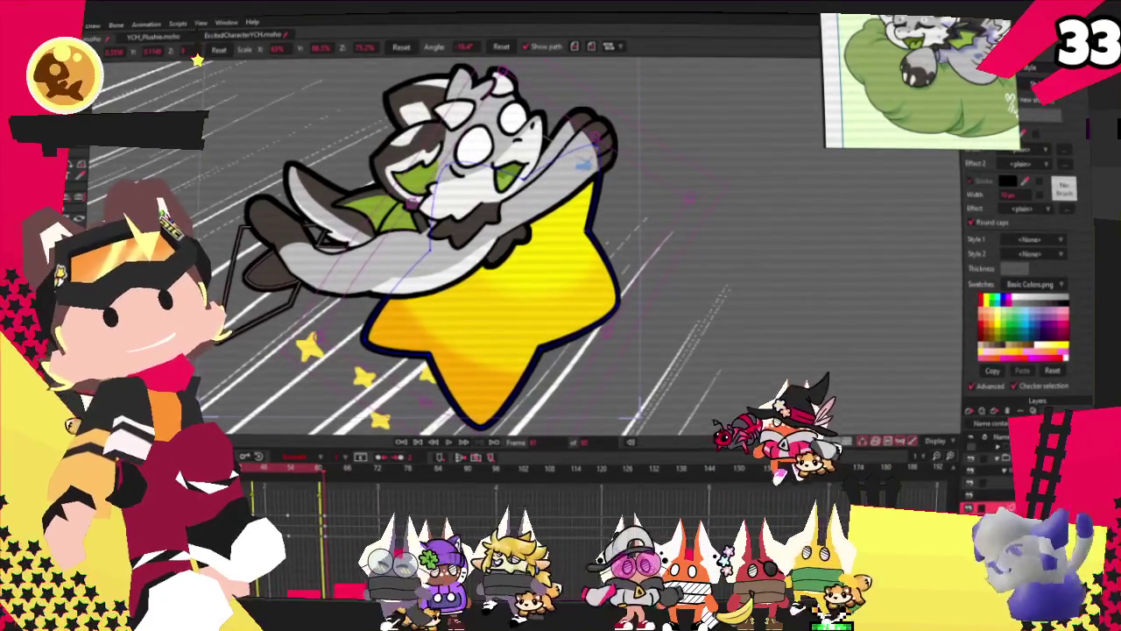
{"action": "left_click", "coordinate": [66, 25]}
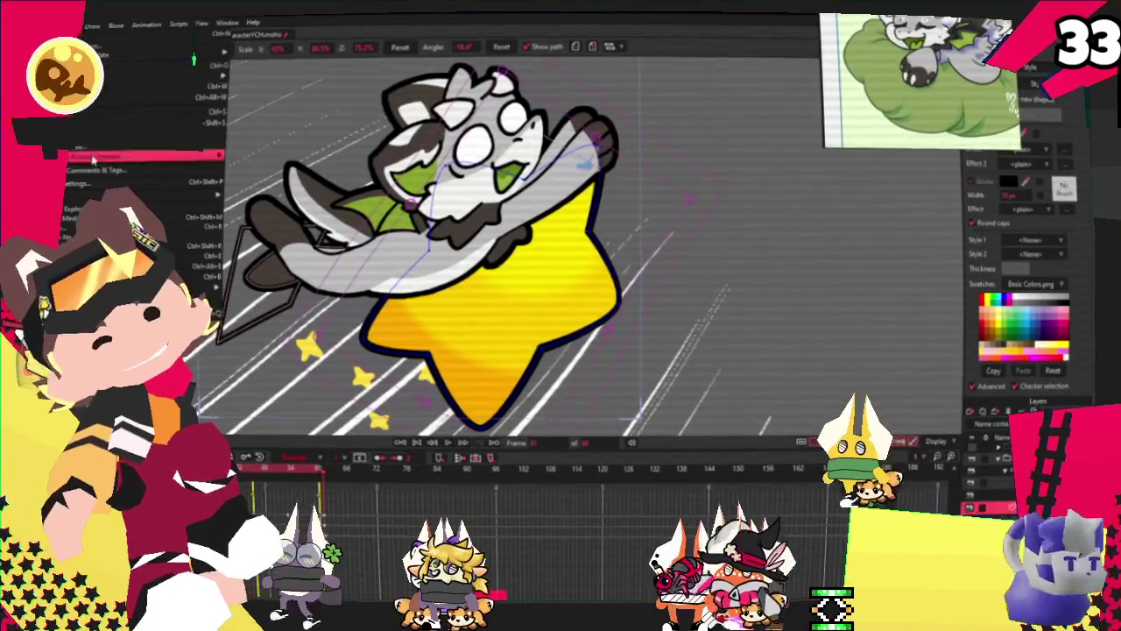
- Use File menu commands on the ExcitedCharacterYCH scene, then switch to the Magma board
{"action": "left_click", "coordinate": [210, 265]}
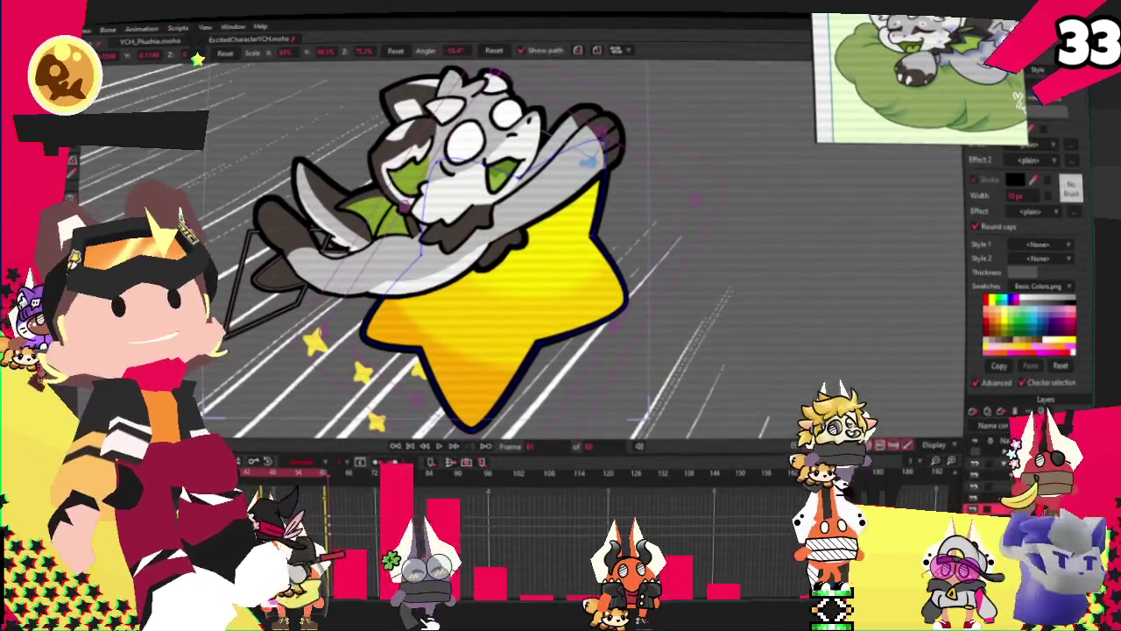
{"action": "key", "text": "alt+f"}
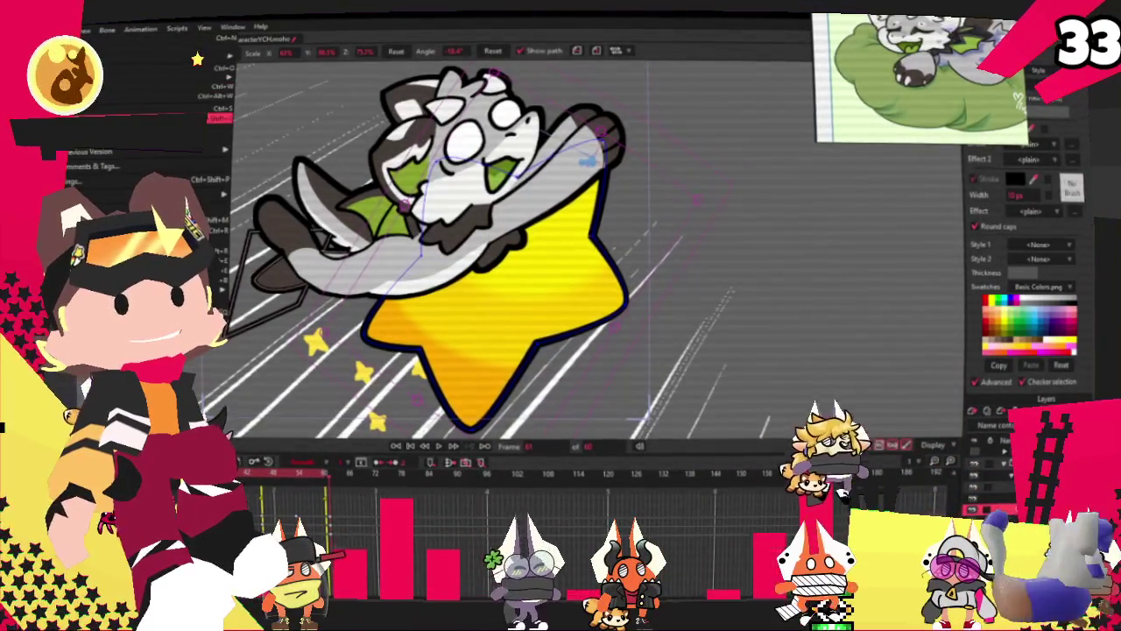
{"action": "left_click", "coordinate": [197, 59]}
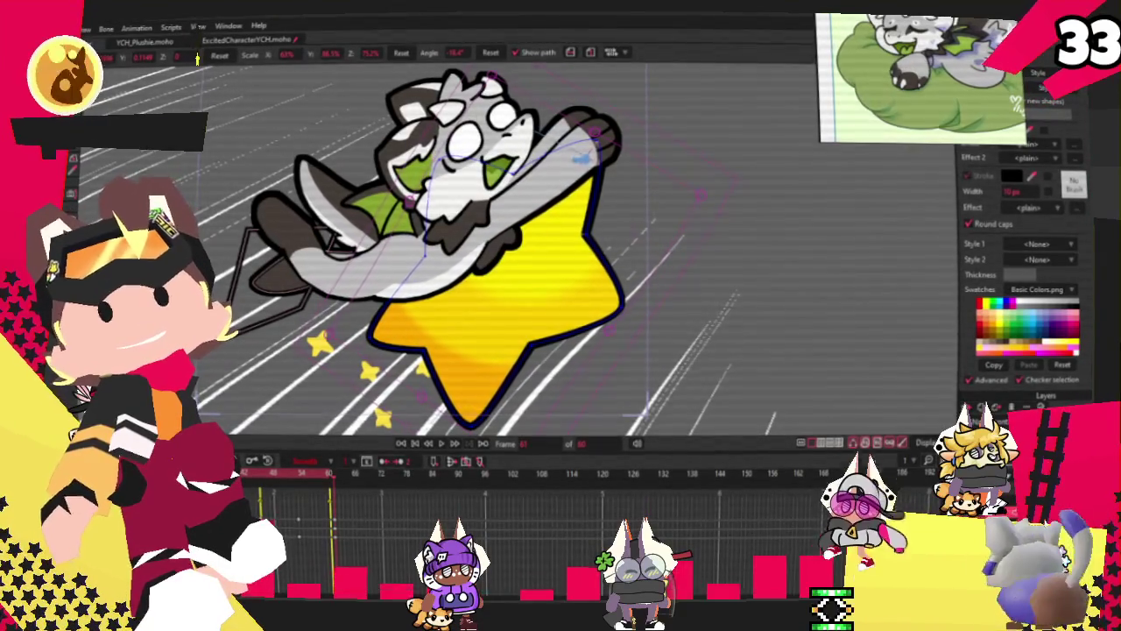
{"action": "key", "text": "alt+Tab"}
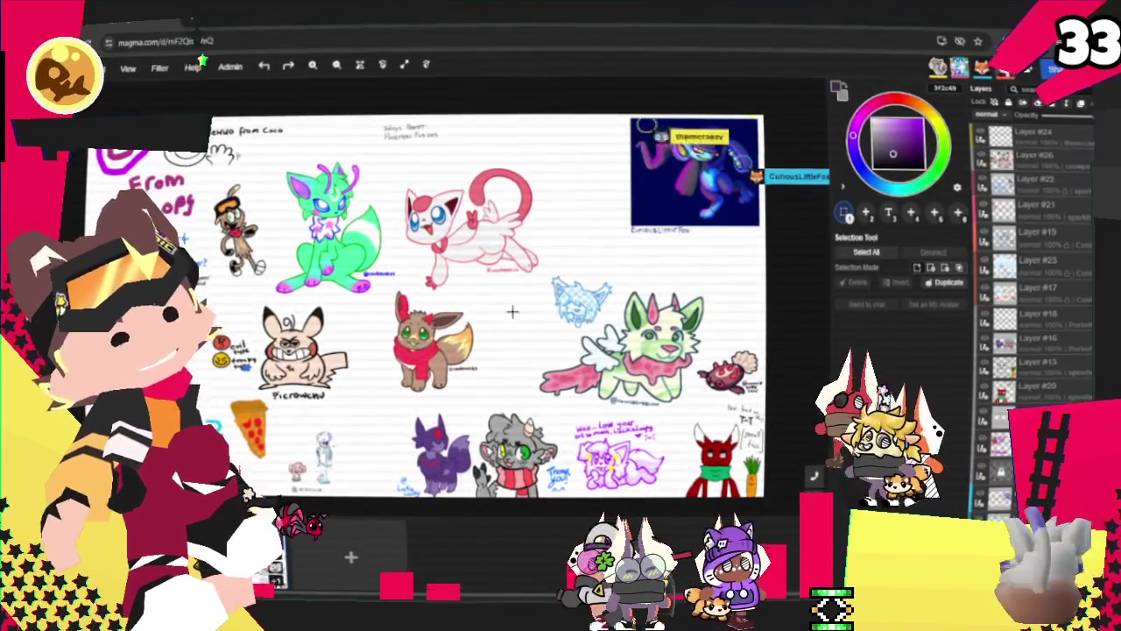
{"action": "scroll", "coordinate": [209, 136], "scroll_direction": "up", "scroll_amount": 2}
{"action": "scroll", "coordinate": [208, 137], "scroll_direction": "up", "scroll_amount": 2}
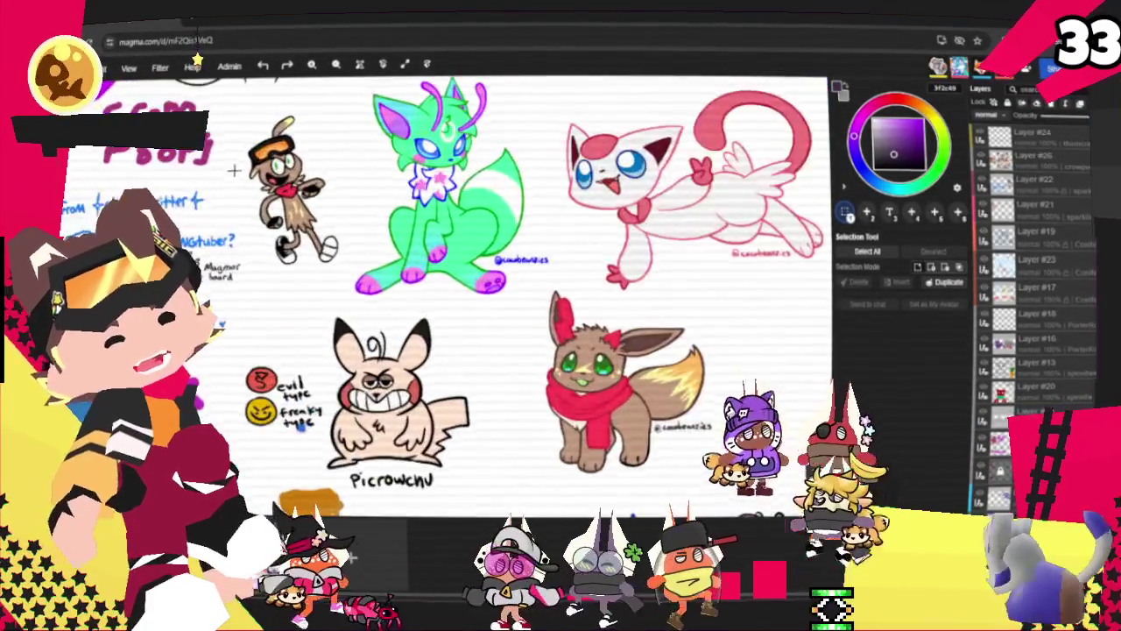
{"action": "scroll", "coordinate": [209, 137], "scroll_direction": "up", "scroll_amount": 3}
{"action": "scroll", "coordinate": [208, 136], "scroll_direction": "up", "scroll_amount": 2}
{"action": "scroll", "coordinate": [333, 192], "scroll_direction": "down", "scroll_amount": 1}
{"action": "scroll", "coordinate": [438, 236], "scroll_direction": "down", "scroll_amount": 2}
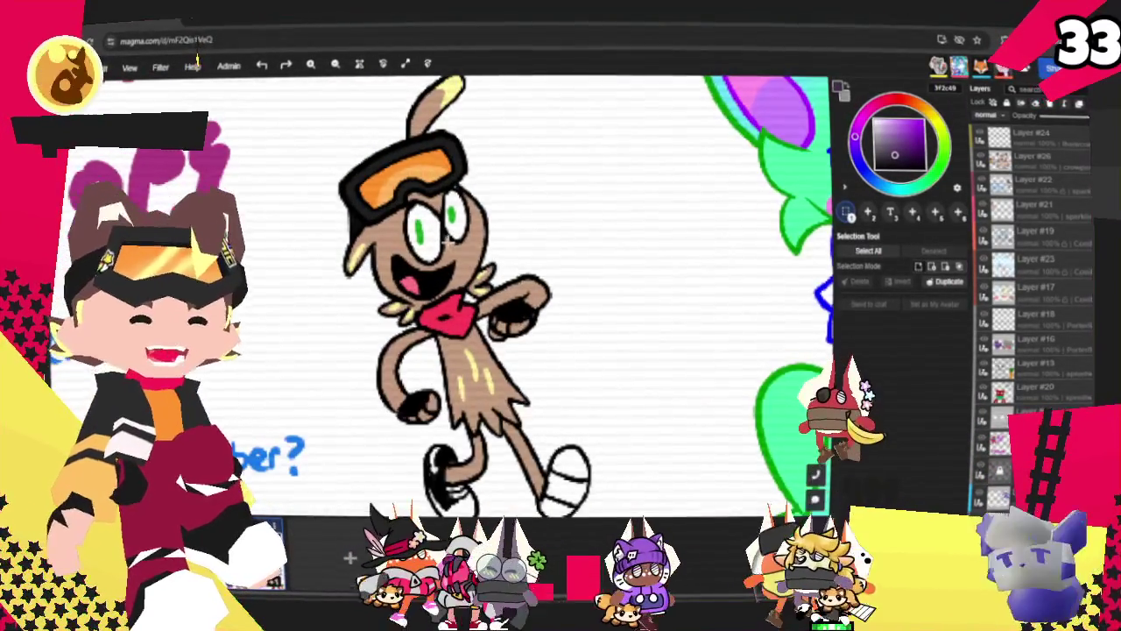
{"action": "scroll", "coordinate": [471, 255], "scroll_direction": "down", "scroll_amount": 2}
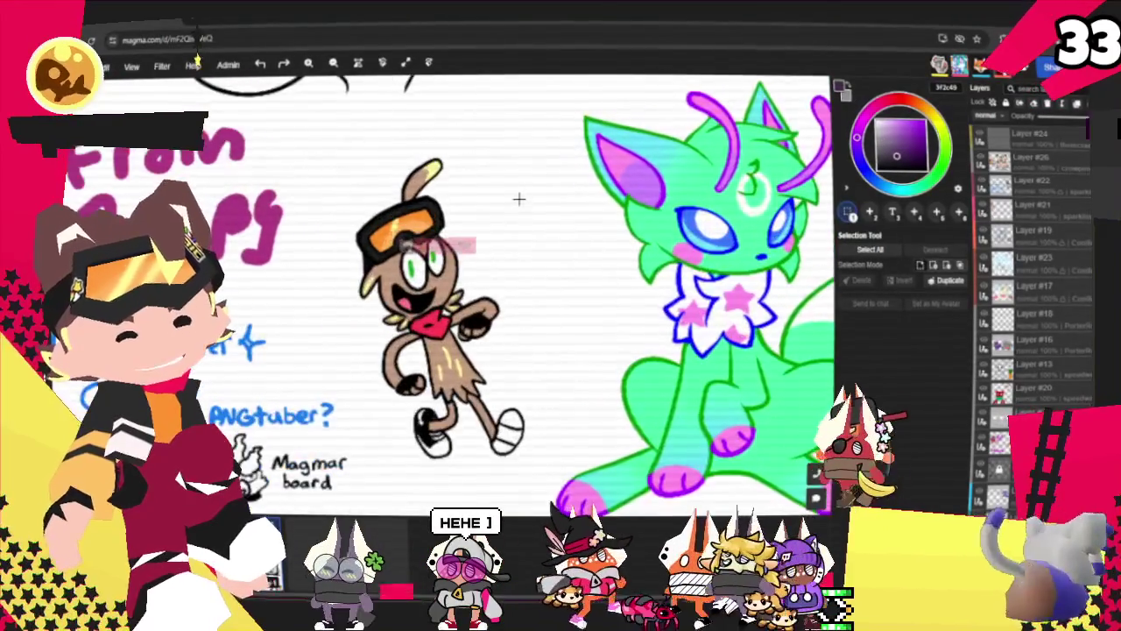
{"action": "scroll", "coordinate": [463, 237], "scroll_direction": "up", "scroll_amount": 1}
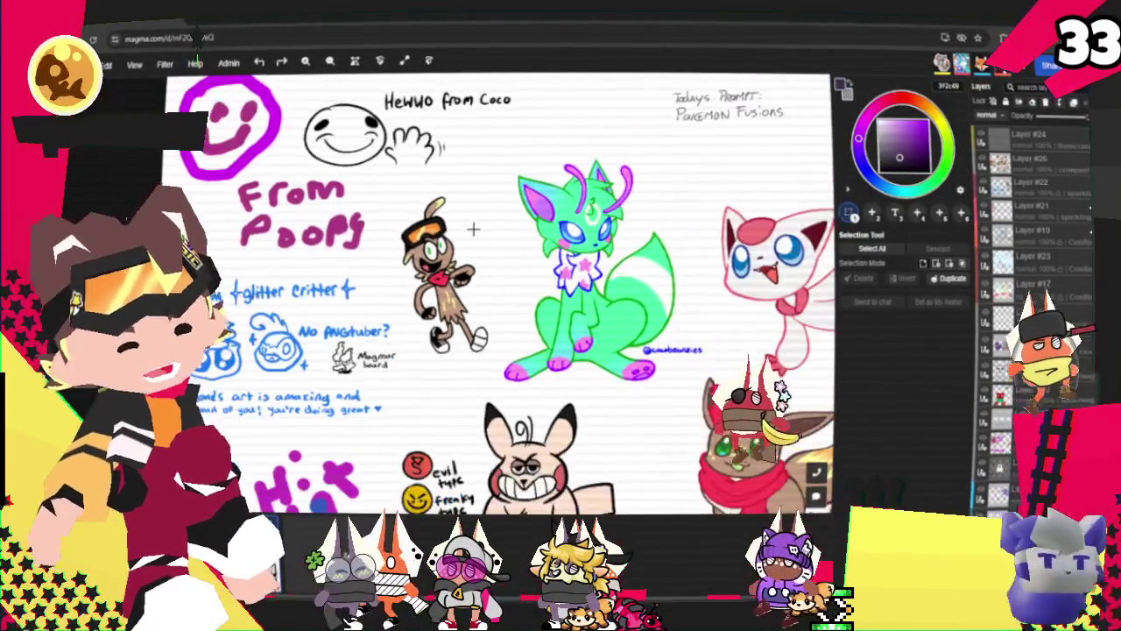
{"action": "scroll", "coordinate": [469, 233], "scroll_direction": "down", "scroll_amount": 1}
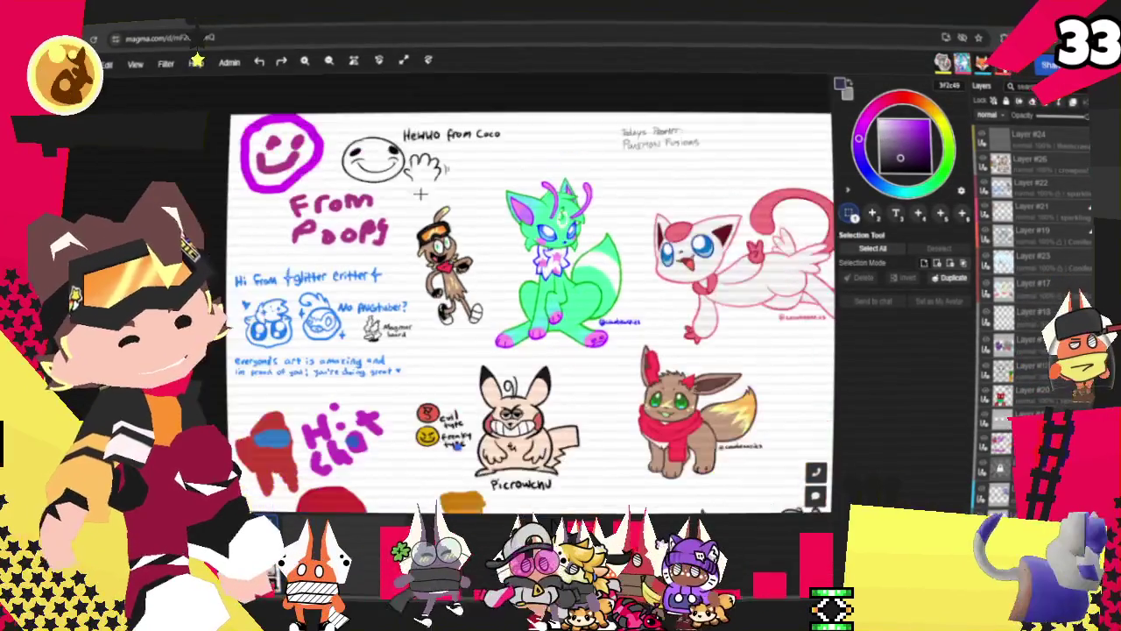
{"action": "scroll", "coordinate": [384, 99], "scroll_direction": "up", "scroll_amount": 2}
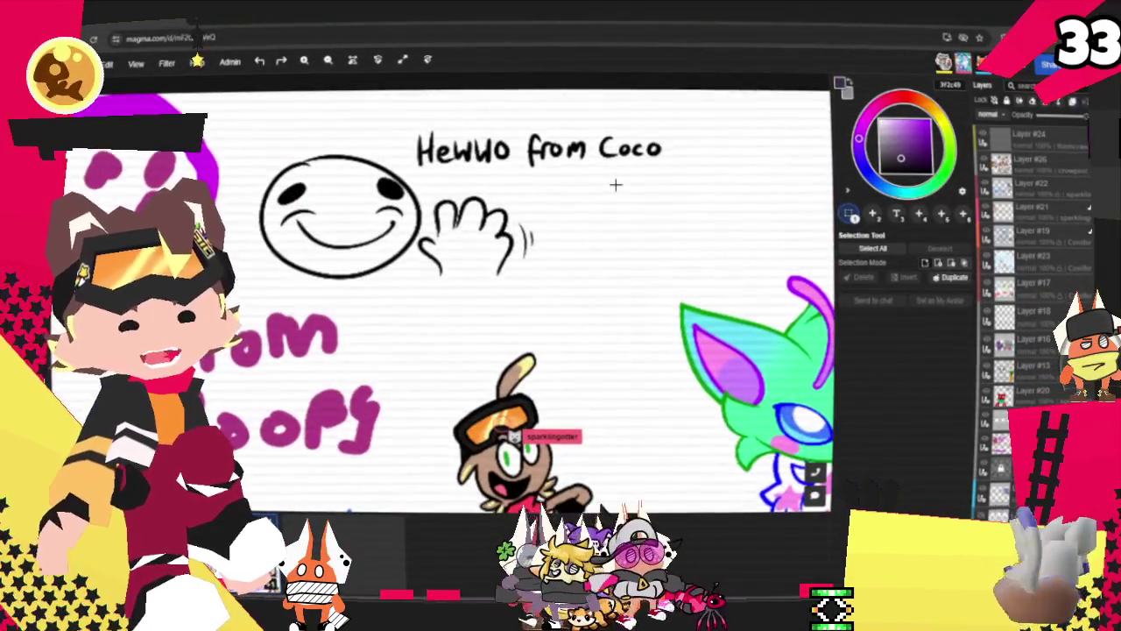
{"action": "scroll", "coordinate": [447, 223], "scroll_direction": "down", "scroll_amount": 3}
{"action": "scroll", "coordinate": [545, 332], "scroll_direction": "up", "scroll_amount": 3}
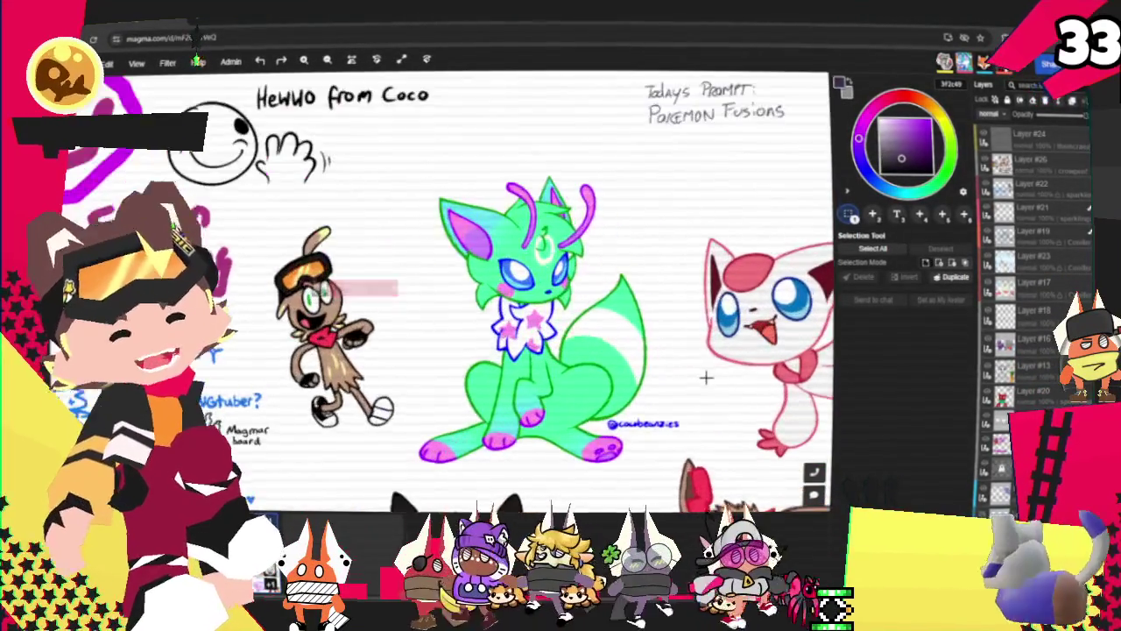
{"action": "scroll", "coordinate": [610, 289], "scroll_direction": "down", "scroll_amount": 3}
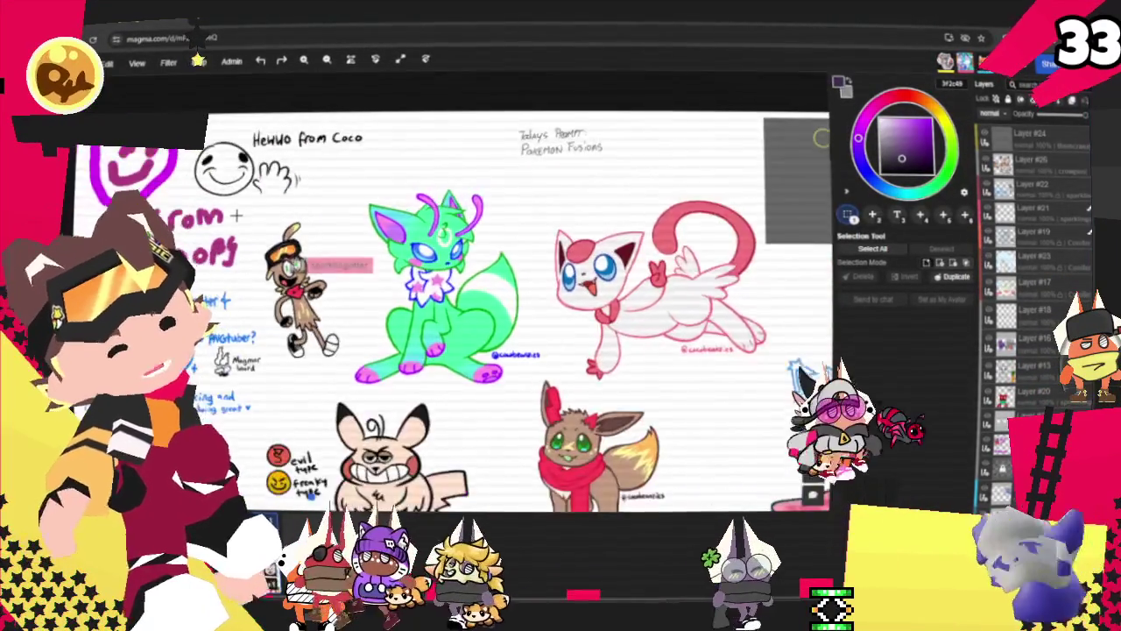
{"action": "scroll", "coordinate": [612, 288], "scroll_direction": "up", "scroll_amount": 3}
{"action": "scroll", "coordinate": [633, 268], "scroll_direction": "down", "scroll_amount": 2}
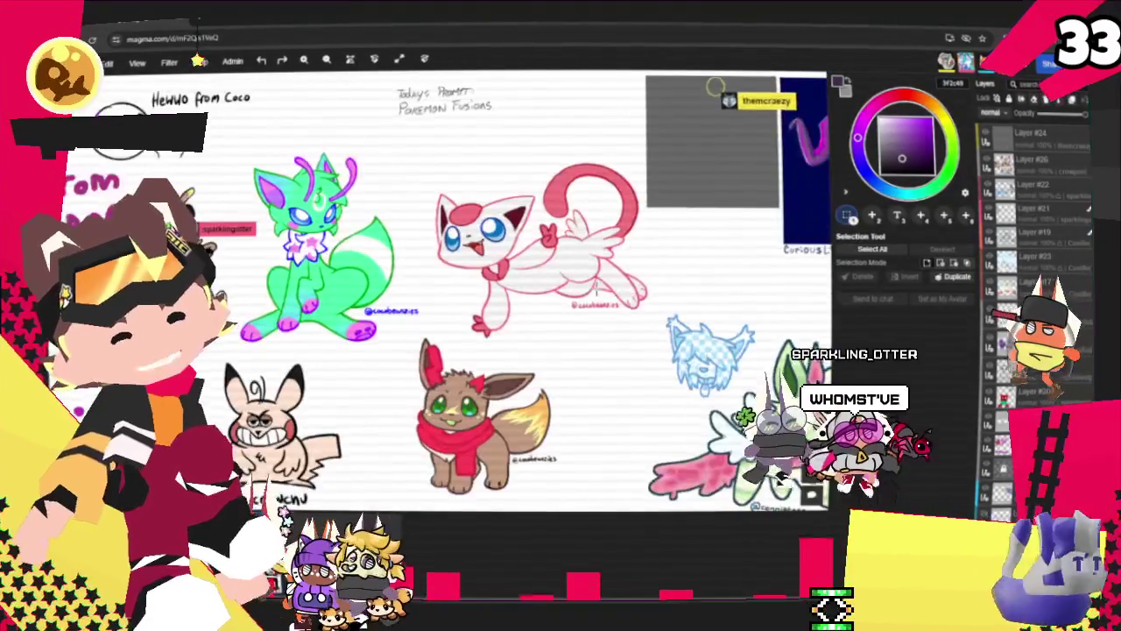
{"action": "scroll", "coordinate": [512, 469], "scroll_direction": "up", "scroll_amount": 3}
{"action": "scroll", "coordinate": [698, 195], "scroll_direction": "down", "scroll_amount": 4}
{"action": "scroll", "coordinate": [407, 252], "scroll_direction": "up", "scroll_amount": 3}
{"action": "scroll", "coordinate": [407, 252], "scroll_direction": "up", "scroll_amount": 1}
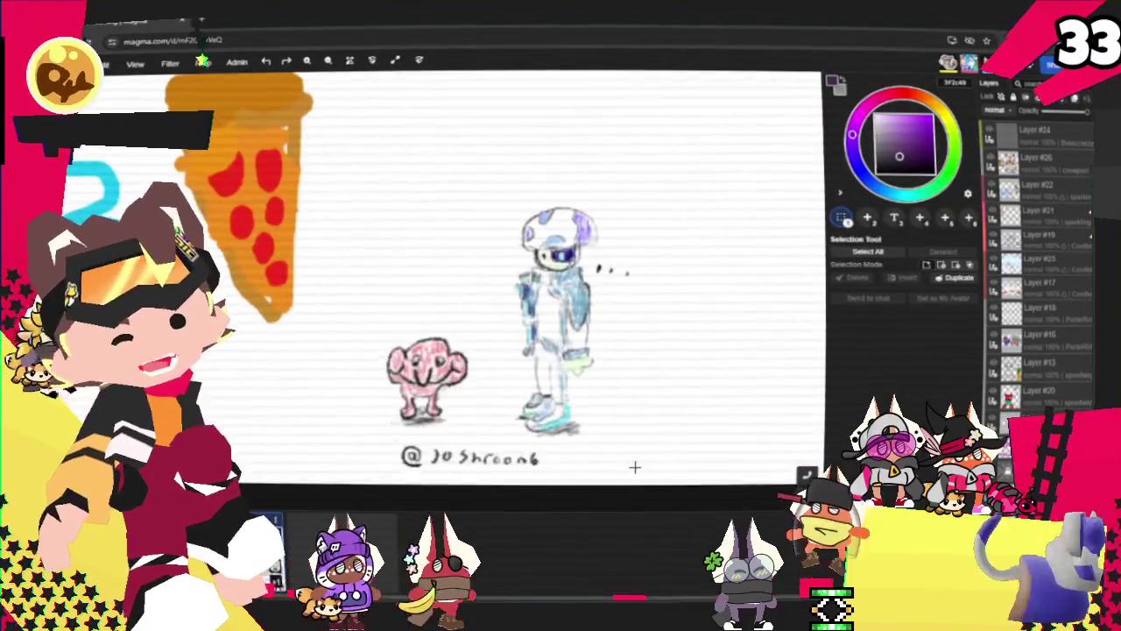
{"action": "scroll", "coordinate": [268, 288], "scroll_direction": "up", "scroll_amount": 2}
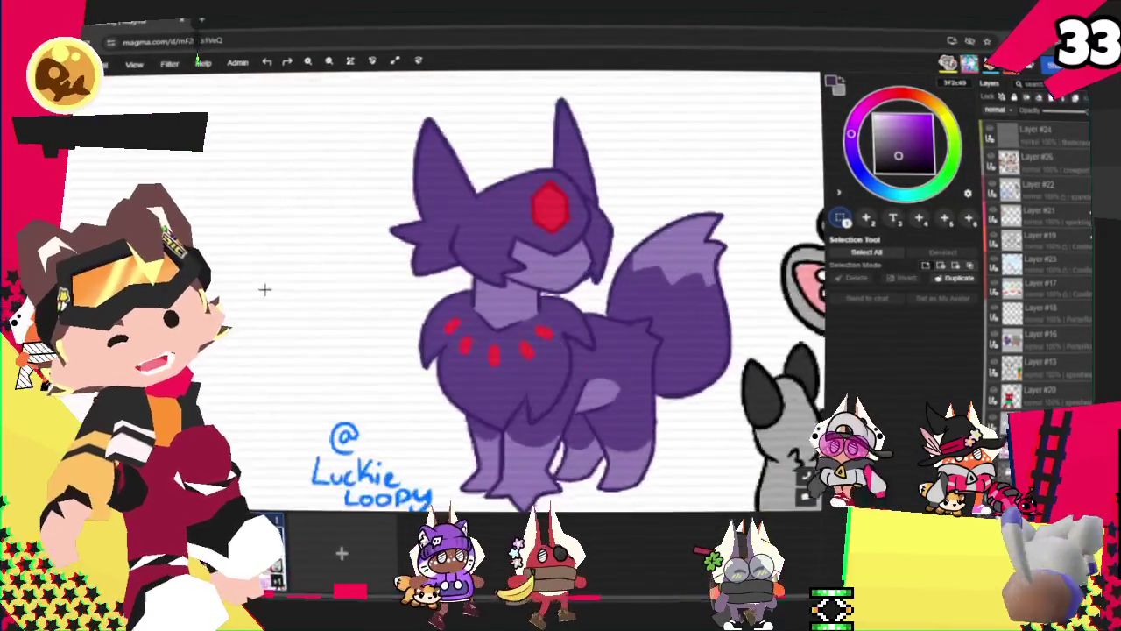
{"action": "scroll", "coordinate": [254, 281], "scroll_direction": "down", "scroll_amount": 2}
{"action": "scroll", "coordinate": [226, 289], "scroll_direction": "down", "scroll_amount": 2}
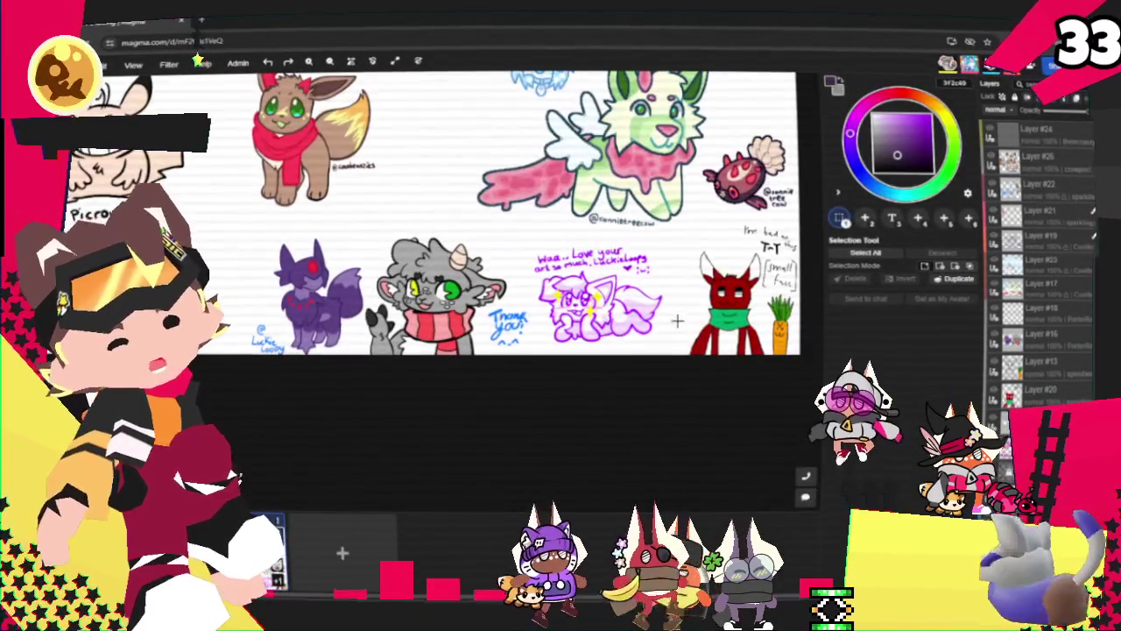
{"action": "scroll", "coordinate": [350, 219], "scroll_direction": "down", "scroll_amount": 2}
{"action": "scroll", "coordinate": [525, 175], "scroll_direction": "up", "scroll_amount": 2}
{"action": "scroll", "coordinate": [635, 149], "scroll_direction": "up", "scroll_amount": 2}
{"action": "scroll", "coordinate": [635, 148], "scroll_direction": "up", "scroll_amount": 2}
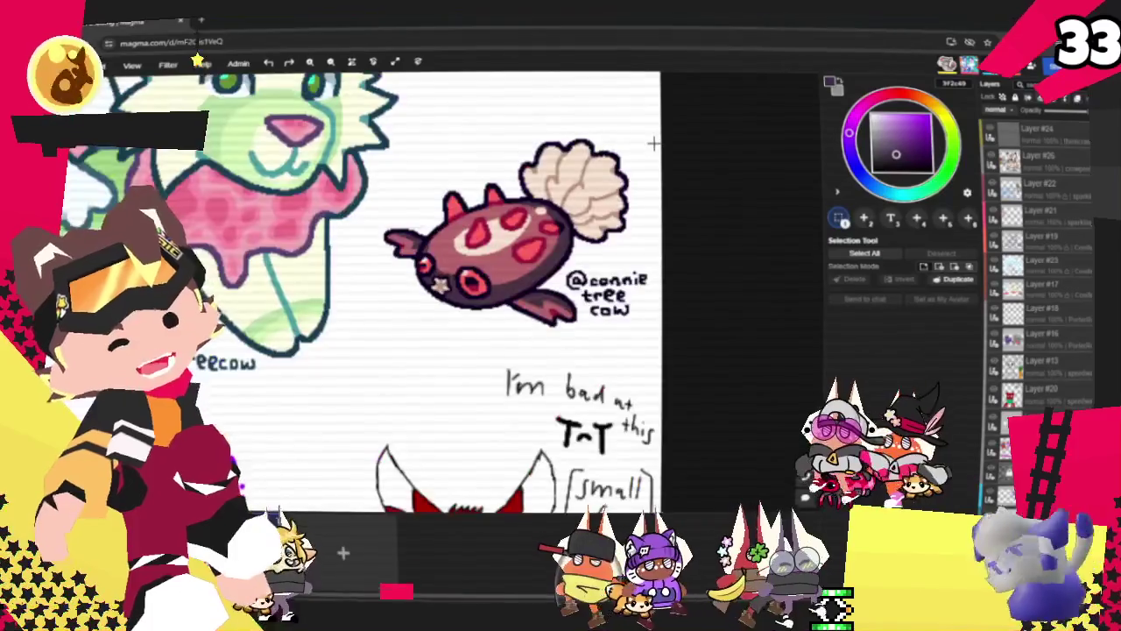
{"action": "scroll", "coordinate": [635, 171], "scroll_direction": "up", "scroll_amount": 2}
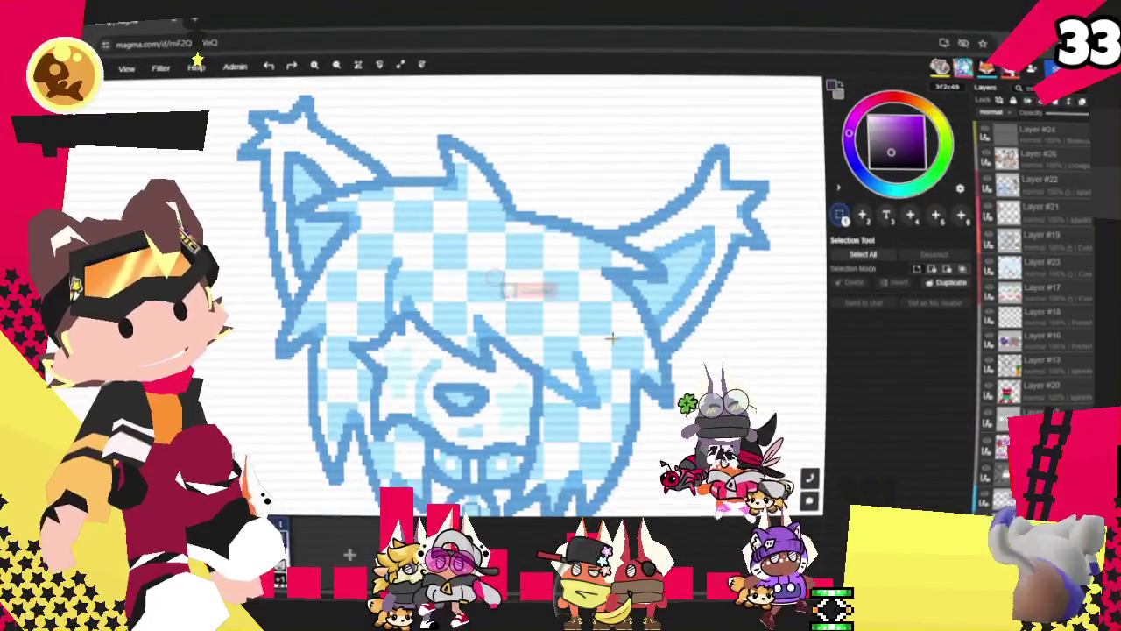
{"action": "scroll", "coordinate": [611, 337], "scroll_direction": "down", "scroll_amount": 2}
{"action": "scroll", "coordinate": [604, 336], "scroll_direction": "down", "scroll_amount": 2}
{"action": "scroll", "coordinate": [578, 333], "scroll_direction": "down", "scroll_amount": 3}
{"action": "scroll", "coordinate": [558, 331], "scroll_direction": "down", "scroll_amount": 3}
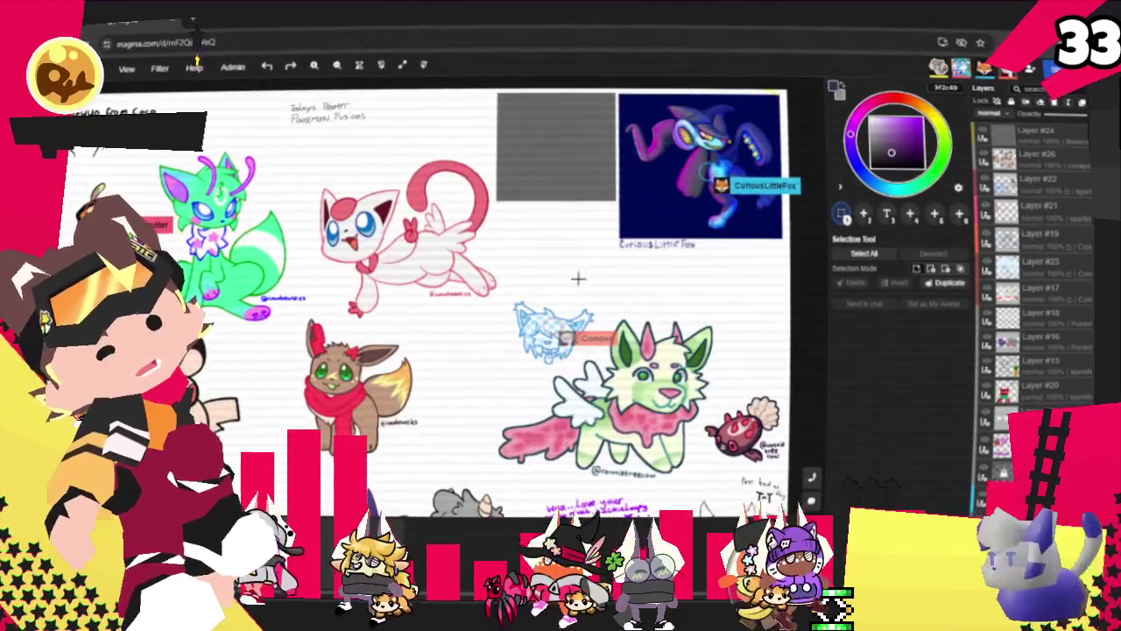
{"action": "scroll", "coordinate": [576, 276], "scroll_direction": "up", "scroll_amount": 4}
{"action": "scroll", "coordinate": [529, 284], "scroll_direction": "down", "scroll_amount": 3}
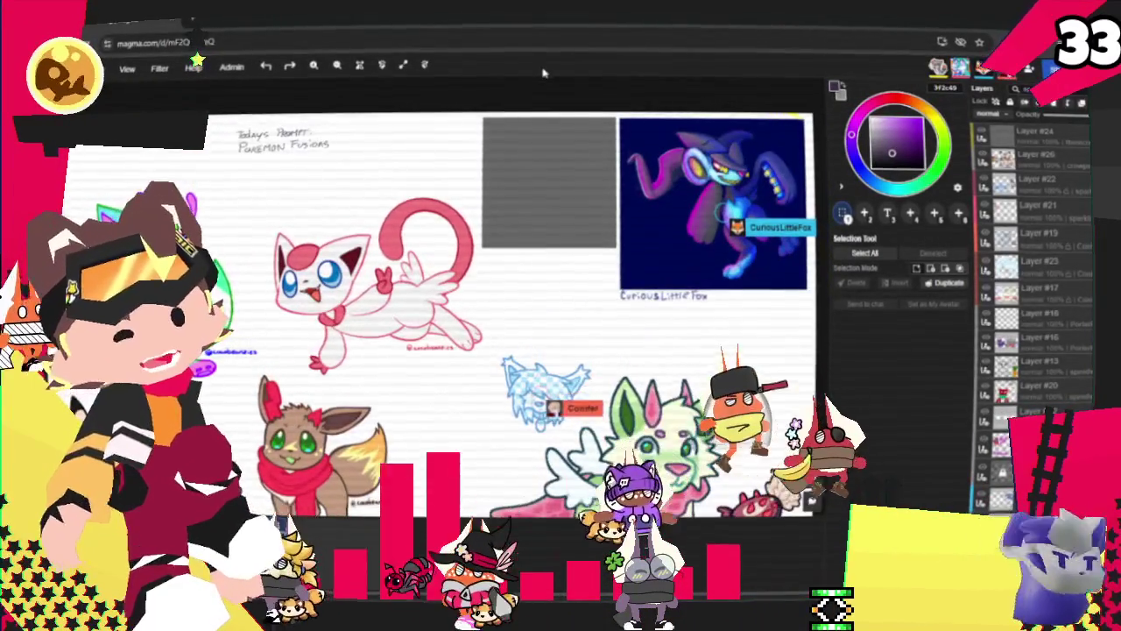
{"action": "scroll", "coordinate": [565, 83], "scroll_direction": "up", "scroll_amount": 2}
{"action": "scroll", "coordinate": [572, 98], "scroll_direction": "up", "scroll_amount": 2}
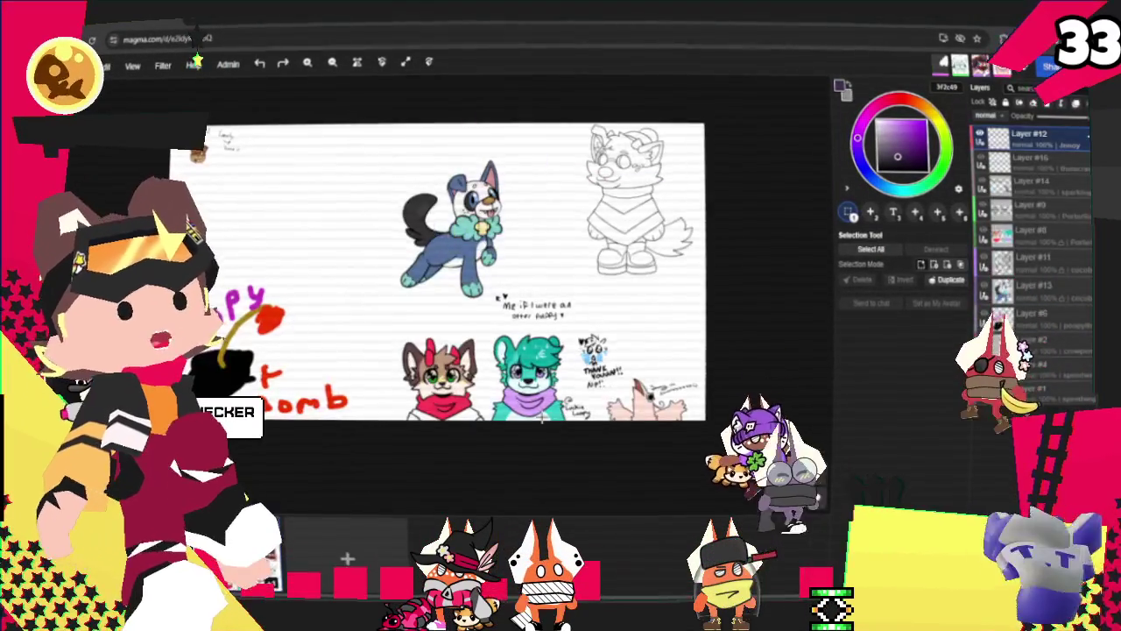
{"action": "scroll", "coordinate": [542, 417], "scroll_direction": "up", "scroll_amount": 3}
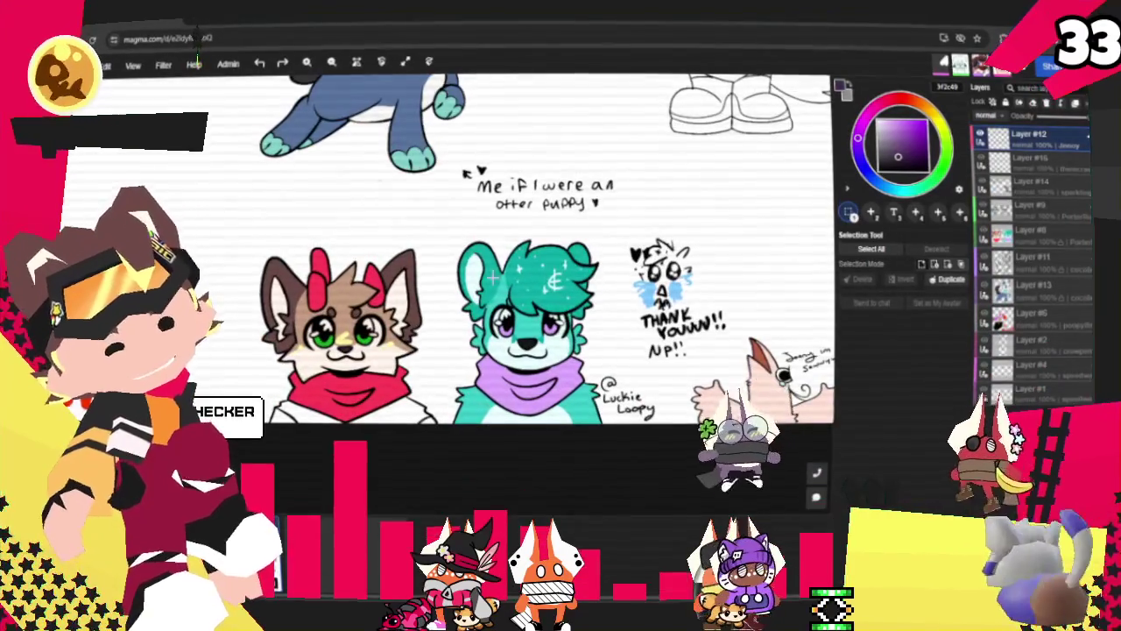
{"action": "scroll", "coordinate": [550, 282], "scroll_direction": "down", "scroll_amount": 3}
{"action": "scroll", "coordinate": [497, 350], "scroll_direction": "up", "scroll_amount": 3}
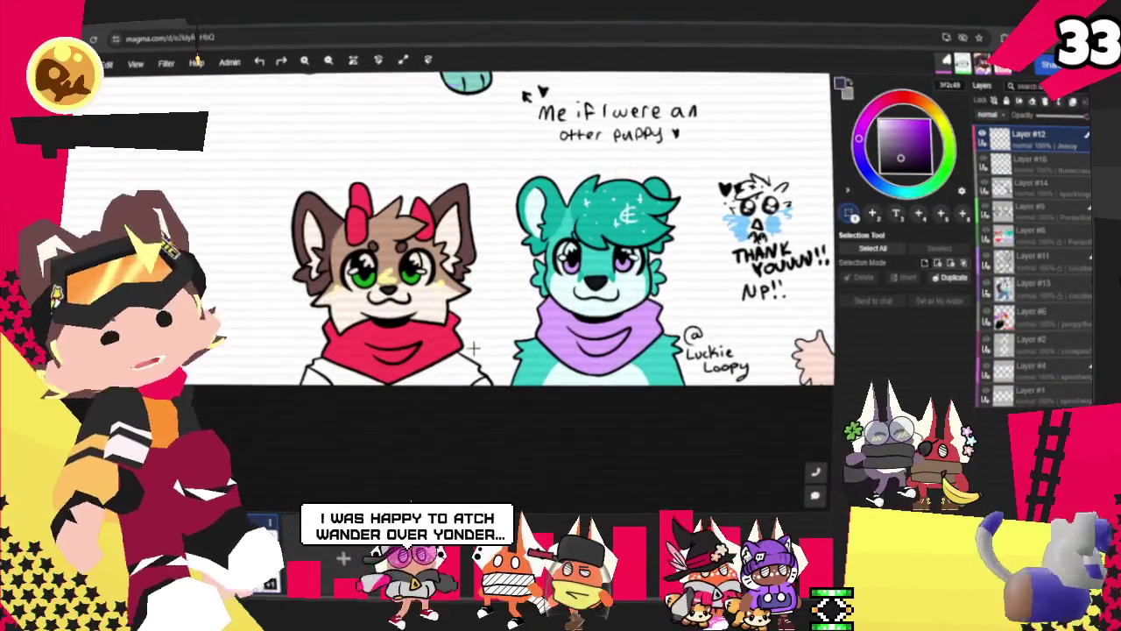
{"action": "scroll", "coordinate": [473, 368], "scroll_direction": "down", "scroll_amount": 2}
{"action": "scroll", "coordinate": [438, 306], "scroll_direction": "down", "scroll_amount": 2}
{"action": "scroll", "coordinate": [368, 227], "scroll_direction": "up", "scroll_amount": 4}
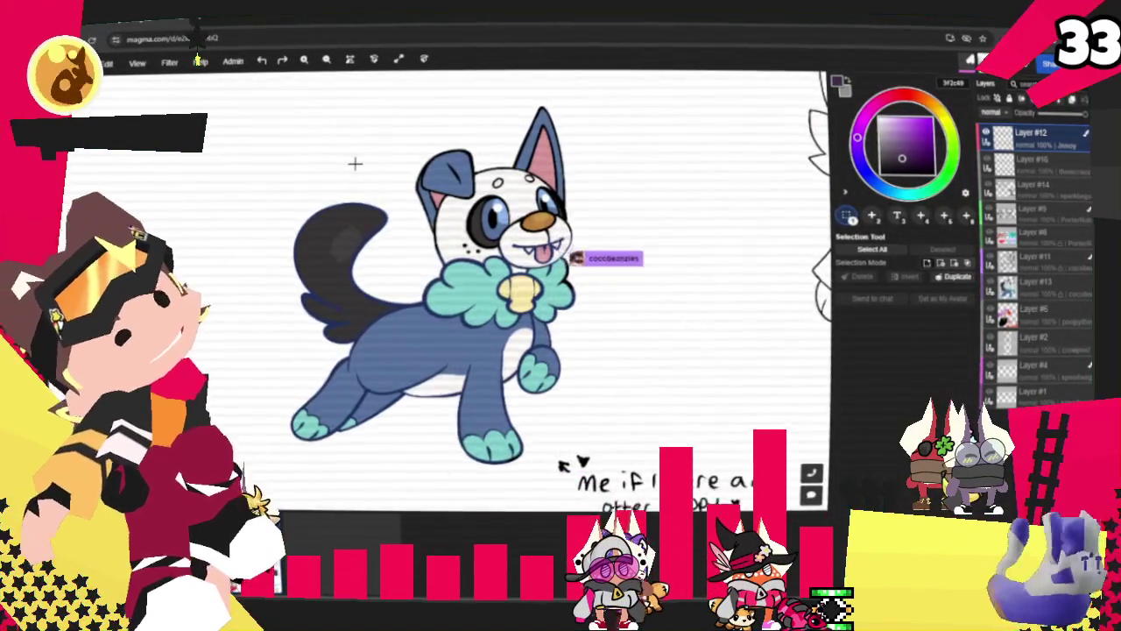
{"action": "scroll", "coordinate": [355, 163], "scroll_direction": "down", "scroll_amount": 2}
{"action": "scroll", "coordinate": [355, 163], "scroll_direction": "down", "scroll_amount": 1}
{"action": "scroll", "coordinate": [355, 163], "scroll_direction": "down", "scroll_amount": 2}
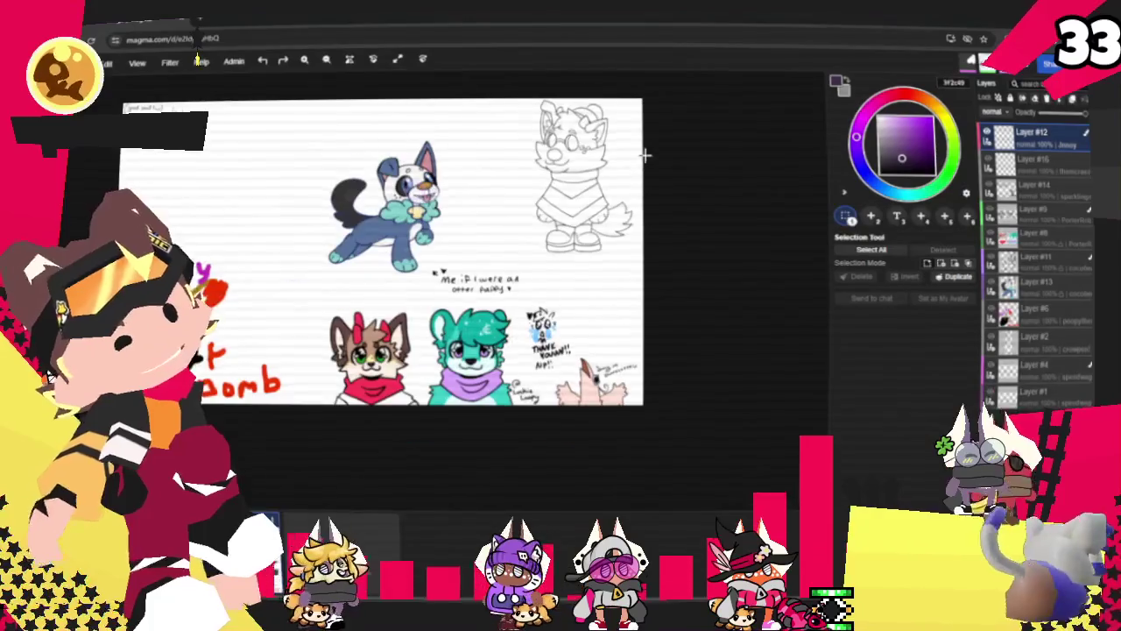
{"action": "scroll", "coordinate": [674, 412], "scroll_direction": "down", "scroll_amount": 1}
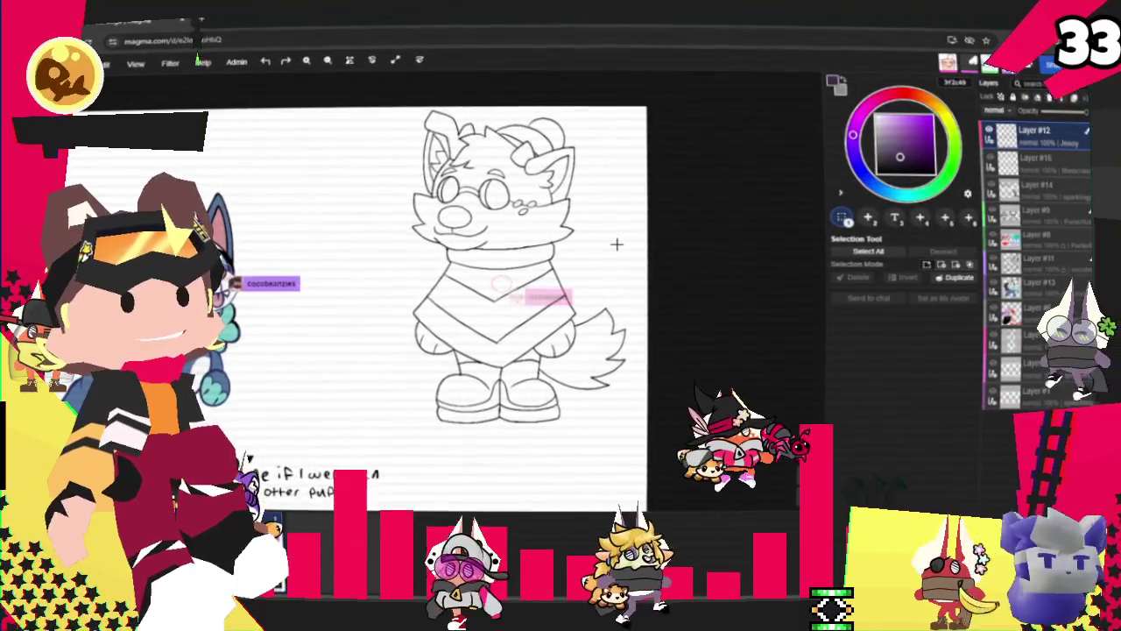
{"action": "scroll", "coordinate": [616, 245], "scroll_direction": "down", "scroll_amount": 1}
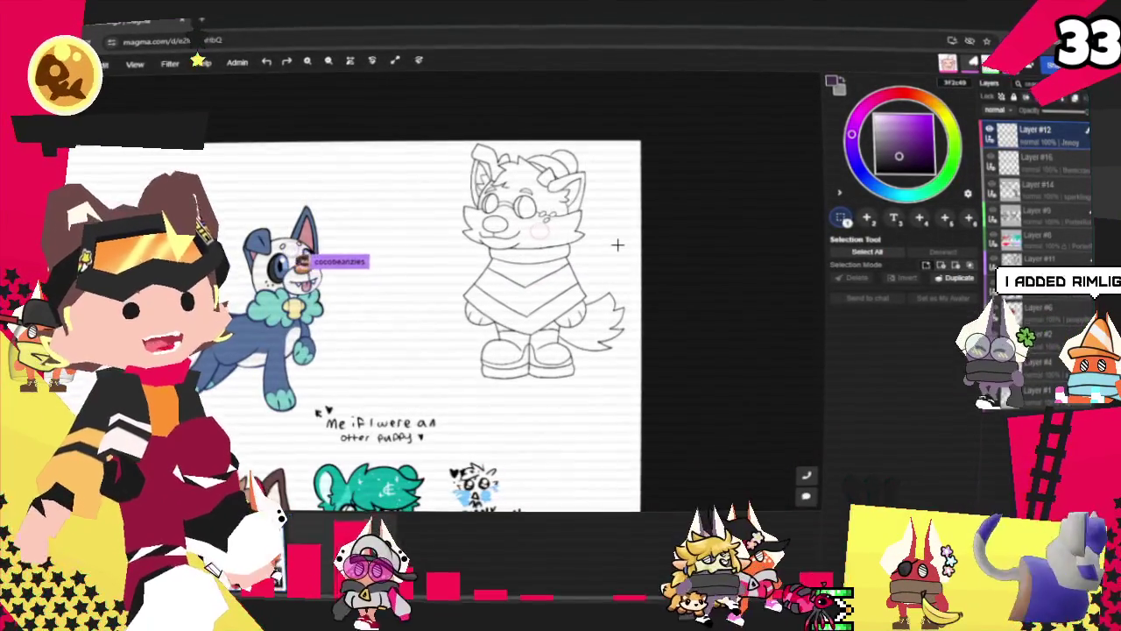
{"action": "scroll", "coordinate": [617, 245], "scroll_direction": "up", "scroll_amount": 1}
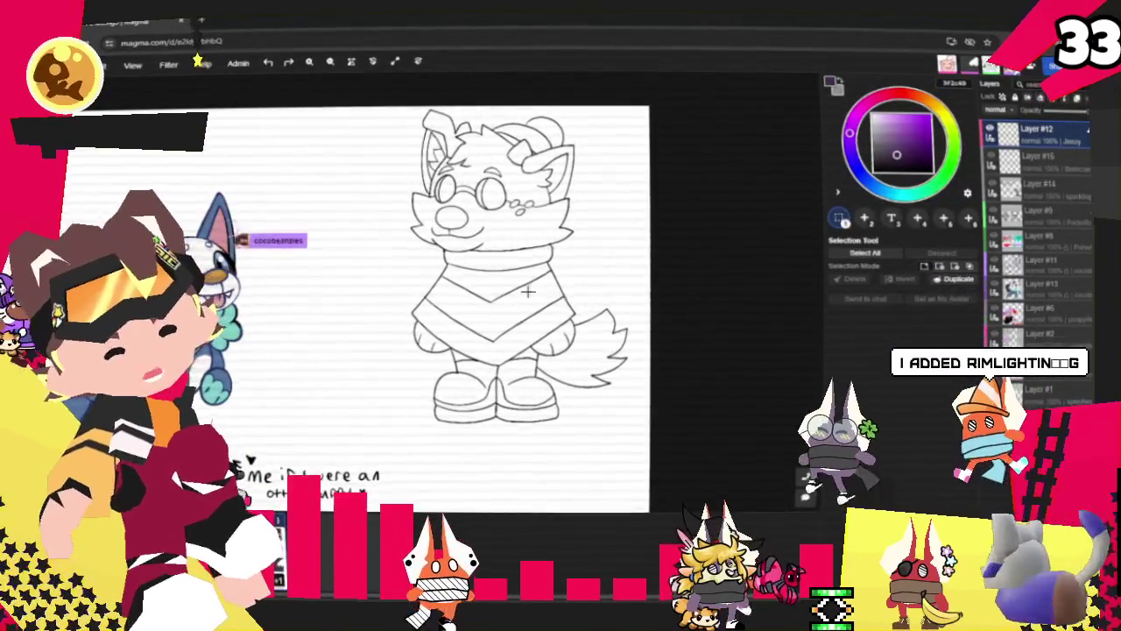
{"action": "scroll", "coordinate": [646, 278], "scroll_direction": "down", "scroll_amount": 1}
{"action": "scroll", "coordinate": [645, 279], "scroll_direction": "down", "scroll_amount": 1}
{"action": "scroll", "coordinate": [616, 419], "scroll_direction": "up", "scroll_amount": 1}
{"action": "scroll", "coordinate": [617, 419], "scroll_direction": "up", "scroll_amount": 1}
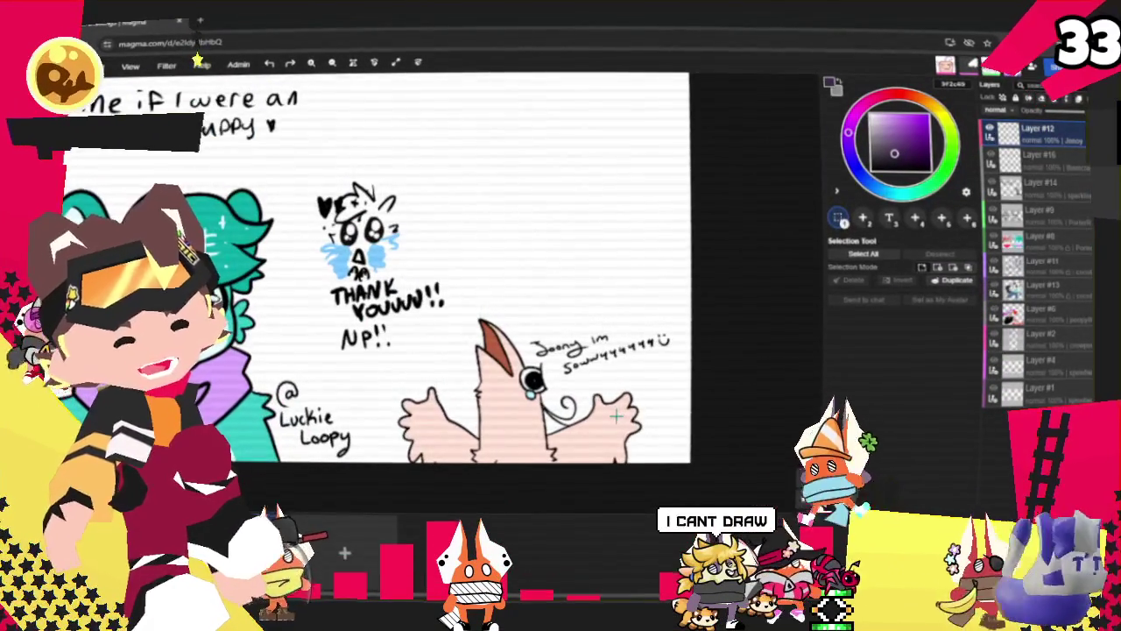
{"action": "scroll", "coordinate": [658, 416], "scroll_direction": "up", "scroll_amount": 1}
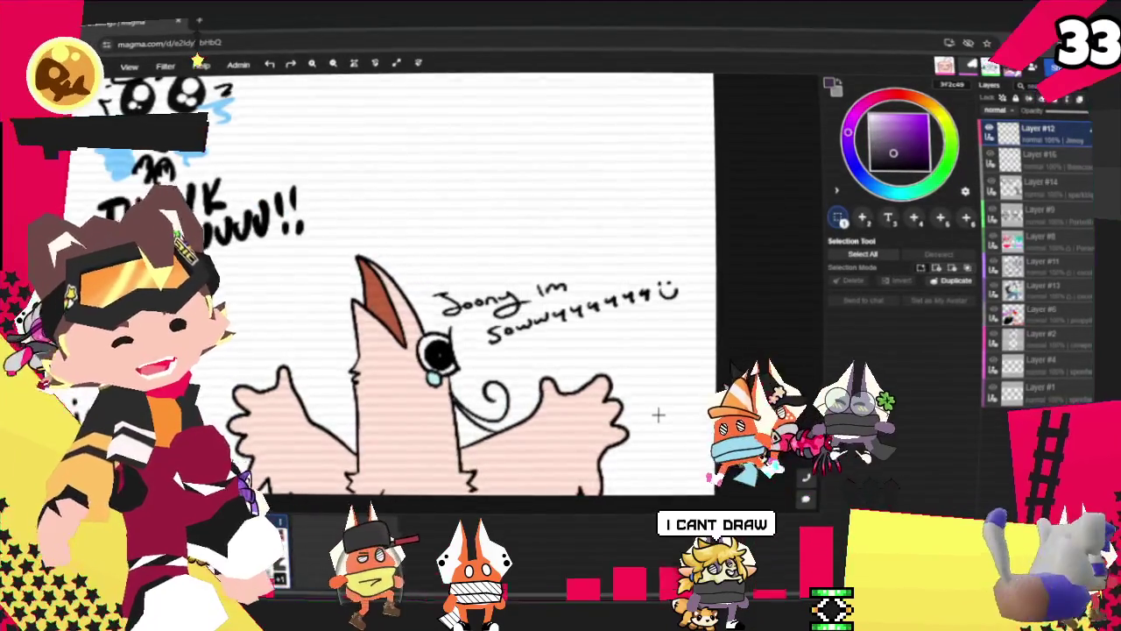
{"action": "scroll", "coordinate": [658, 415], "scroll_direction": "down", "scroll_amount": 1}
{"action": "scroll", "coordinate": [639, 374], "scroll_direction": "down", "scroll_amount": 2}
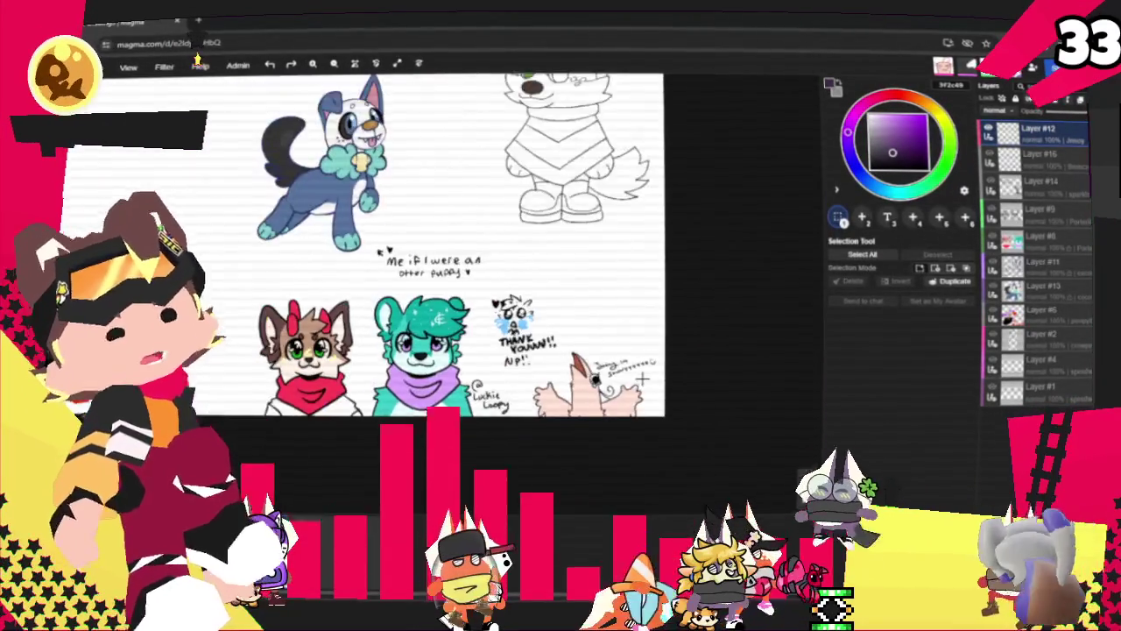
{"action": "scroll", "coordinate": [639, 374], "scroll_direction": "down", "scroll_amount": 1}
{"action": "scroll", "coordinate": [289, 262], "scroll_direction": "up", "scroll_amount": 1}
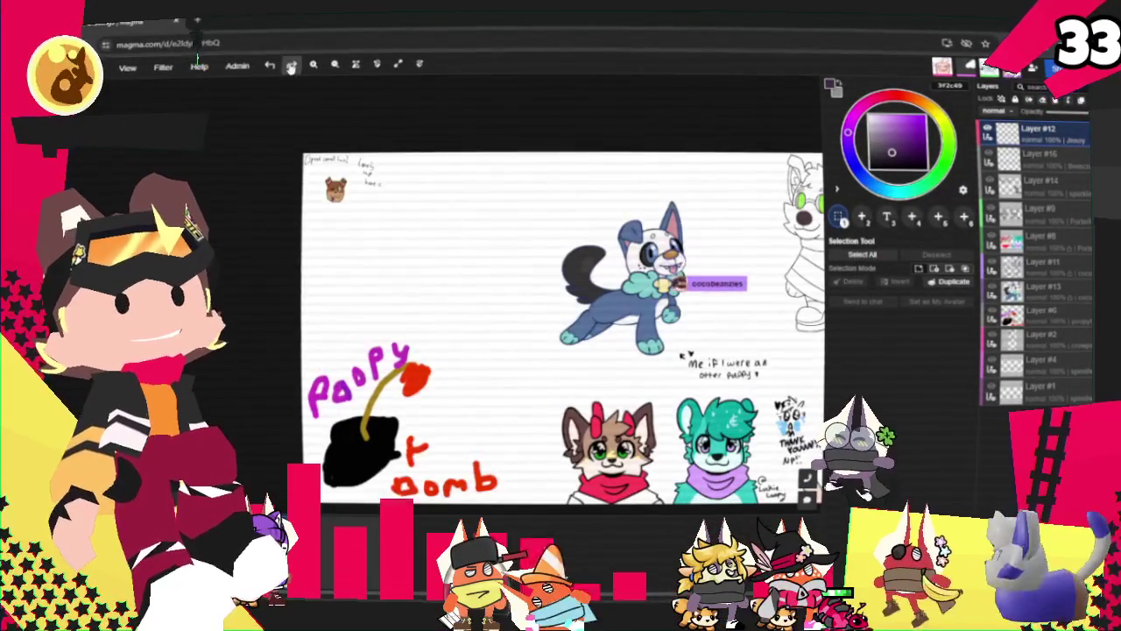
{"action": "scroll", "coordinate": [310, 105], "scroll_direction": "up", "scroll_amount": 1}
{"action": "scroll", "coordinate": [365, 178], "scroll_direction": "up", "scroll_amount": 2}
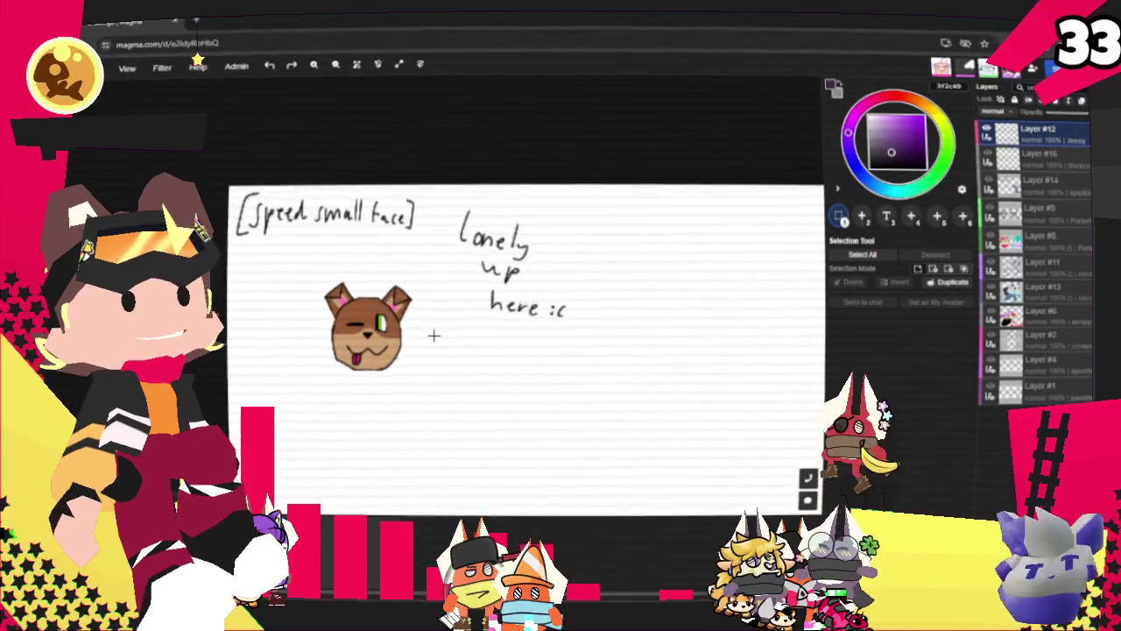
{"action": "scroll", "coordinate": [434, 336], "scroll_direction": "up", "scroll_amount": 1}
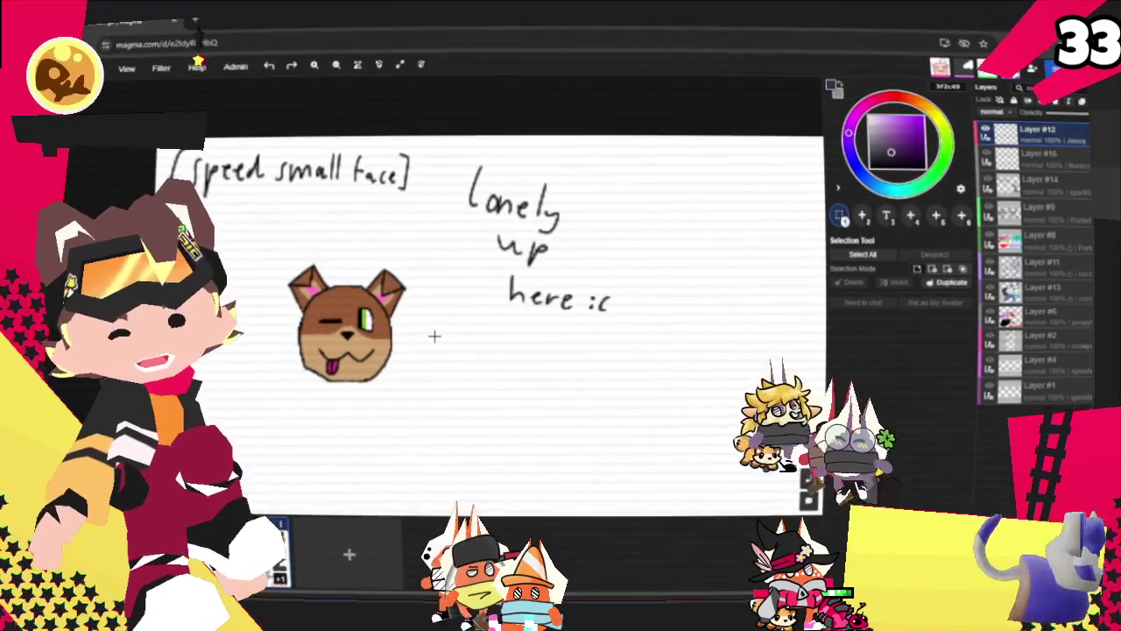
{"action": "scroll", "coordinate": [433, 336], "scroll_direction": "down", "scroll_amount": 1}
{"action": "scroll", "coordinate": [433, 336], "scroll_direction": "down", "scroll_amount": 1}
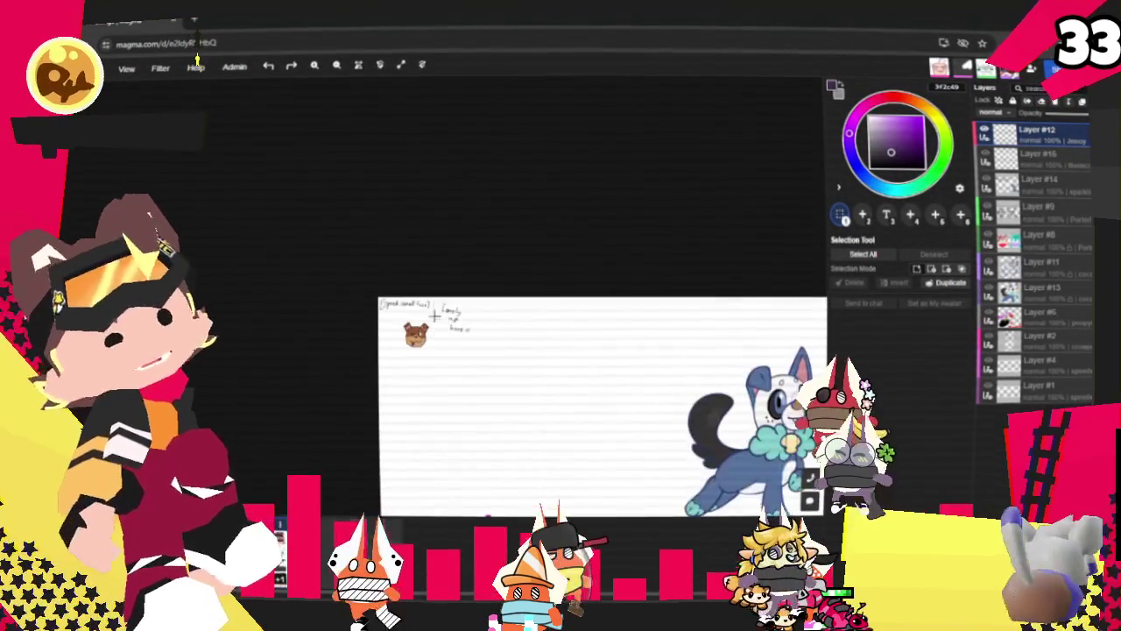
{"action": "scroll", "coordinate": [448, 452], "scroll_direction": "up", "scroll_amount": 1}
{"action": "scroll", "coordinate": [444, 439], "scroll_direction": "up", "scroll_amount": 3}
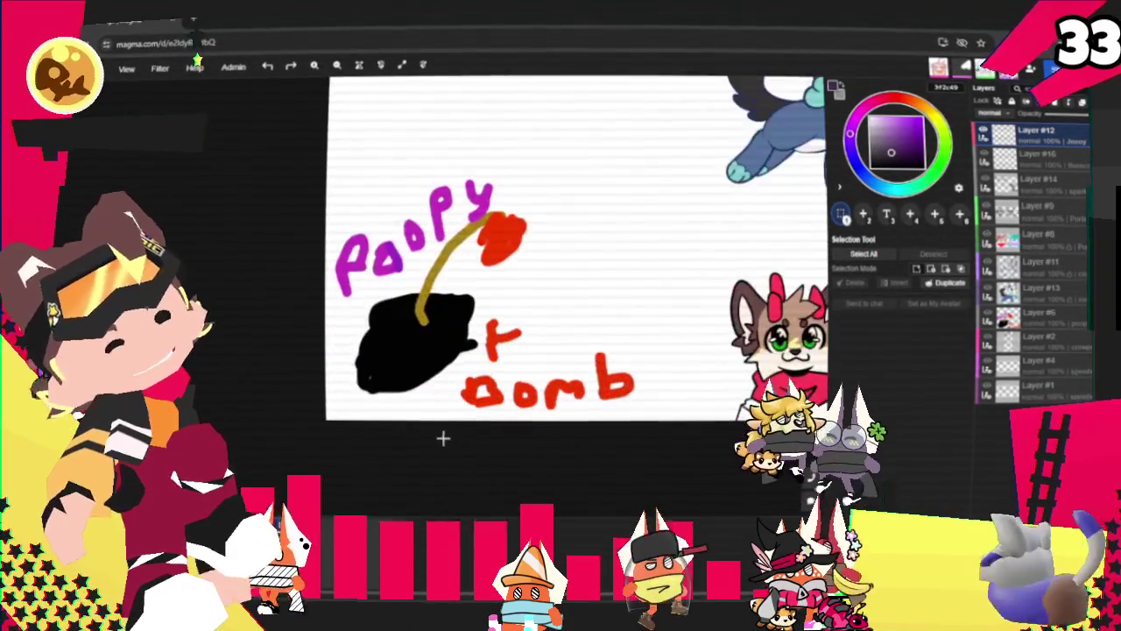
{"action": "scroll", "coordinate": [428, 397], "scroll_direction": "up", "scroll_amount": 1}
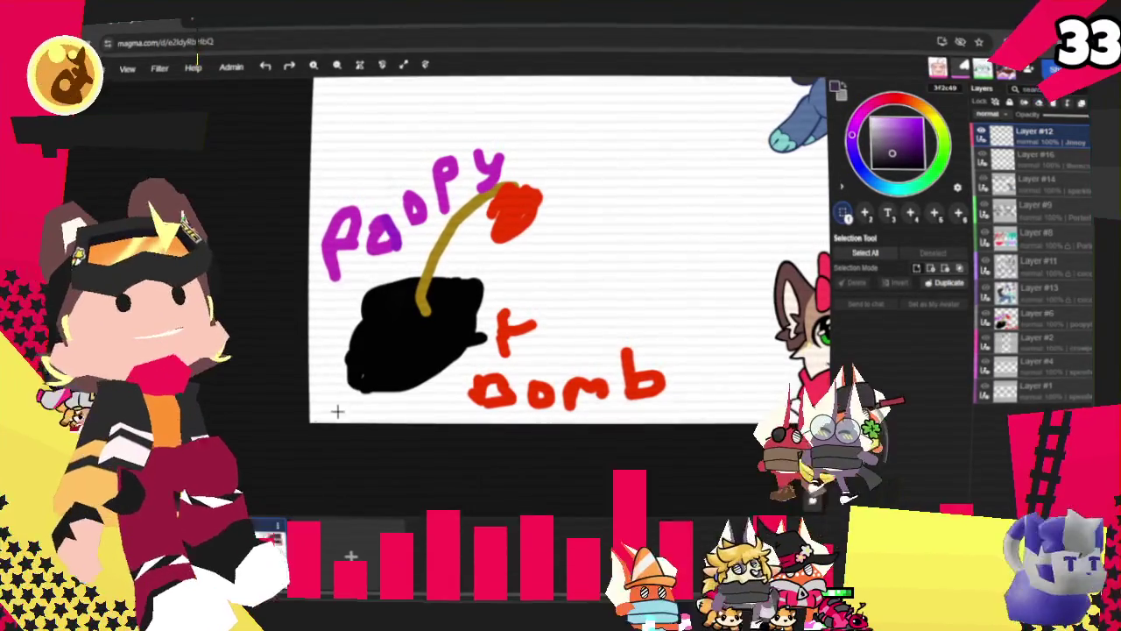
{"action": "scroll", "coordinate": [263, 400], "scroll_direction": "down", "scroll_amount": 1}
{"action": "scroll", "coordinate": [268, 410], "scroll_direction": "down", "scroll_amount": 1}
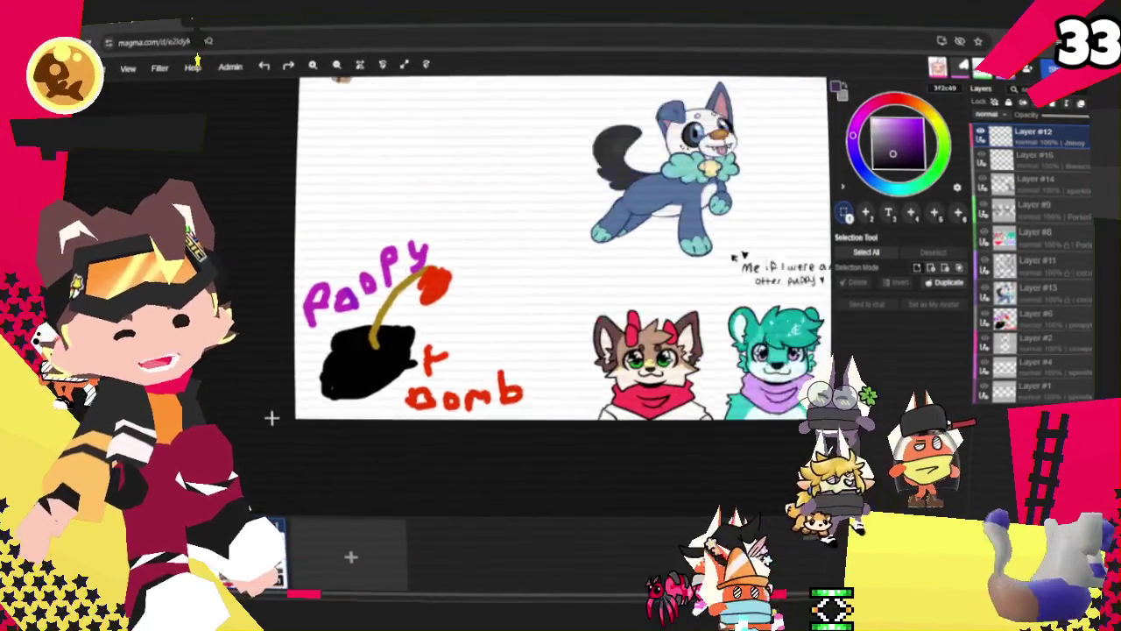
{"action": "scroll", "coordinate": [267, 414], "scroll_direction": "down", "scroll_amount": 1}
{"action": "scroll", "coordinate": [751, 306], "scroll_direction": "up", "scroll_amount": 1}
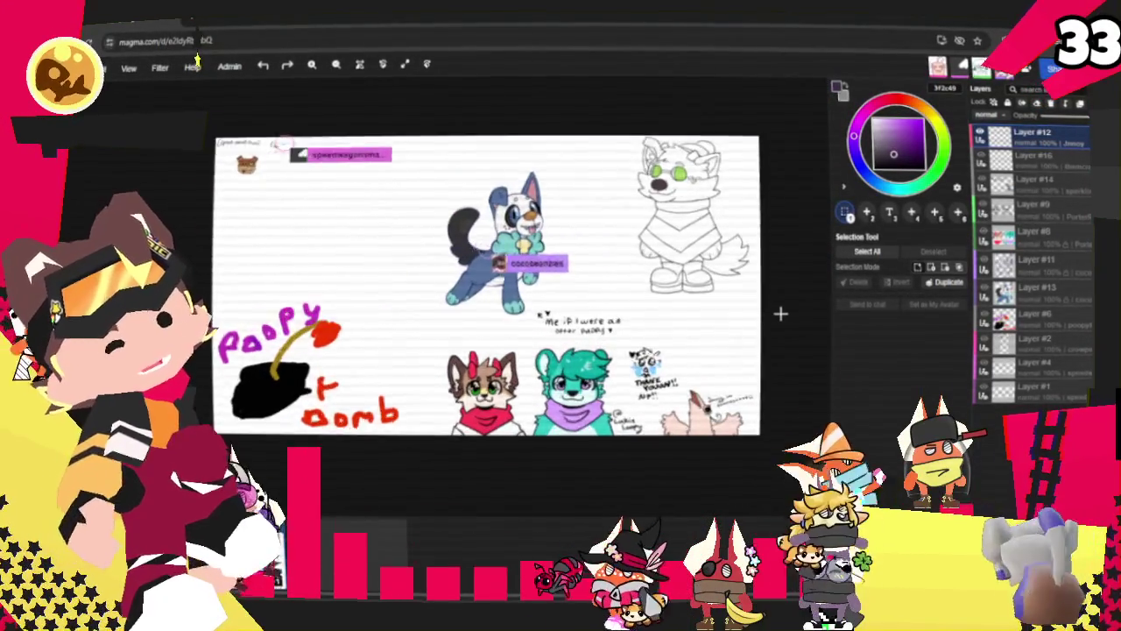
{"action": "scroll", "coordinate": [745, 320], "scroll_direction": "up", "scroll_amount": 2}
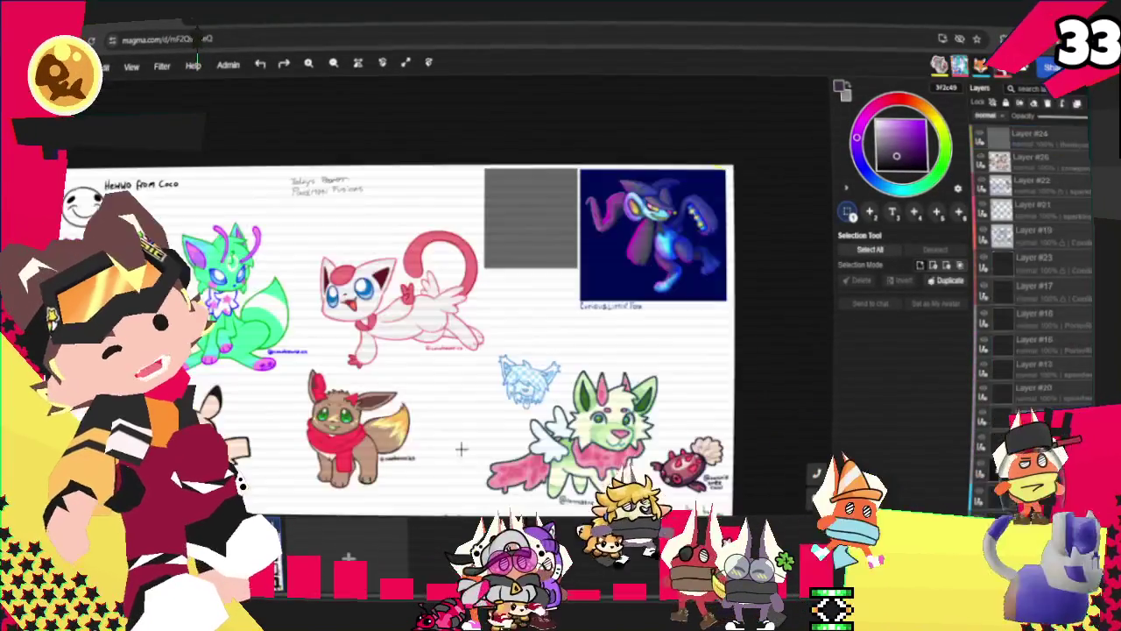
{"action": "scroll", "coordinate": [668, 373], "scroll_direction": "up", "scroll_amount": 2}
{"action": "scroll", "coordinate": [501, 281], "scroll_direction": "up", "scroll_amount": 2}
{"action": "scroll", "coordinate": [318, 319], "scroll_direction": "up", "scroll_amount": 1}
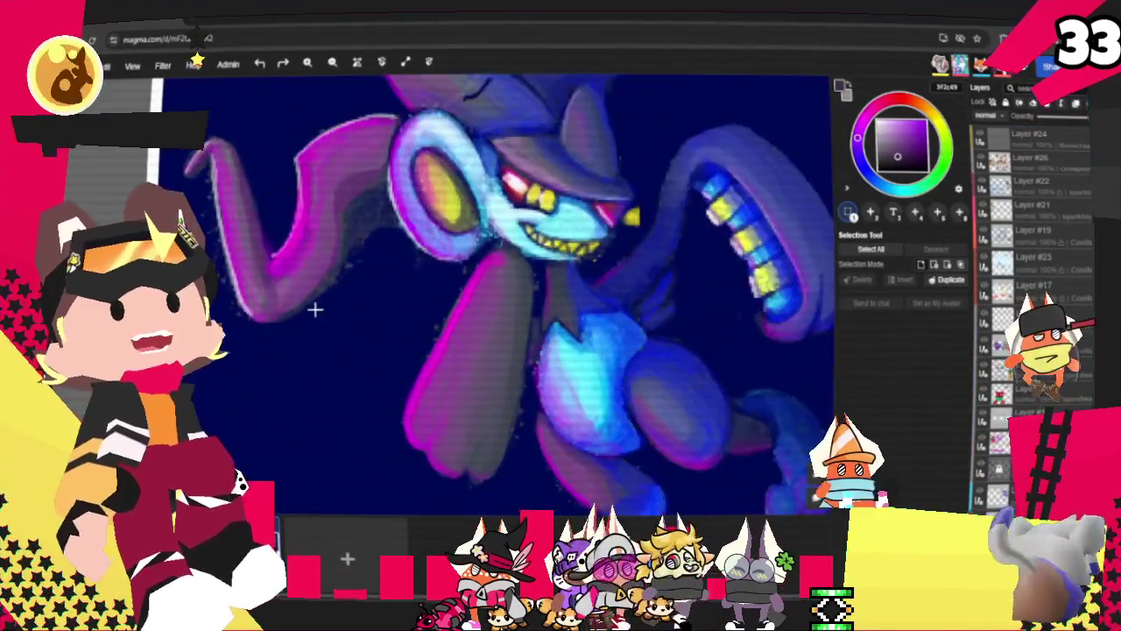
{"action": "scroll", "coordinate": [500, 243], "scroll_direction": "down", "scroll_amount": 2}
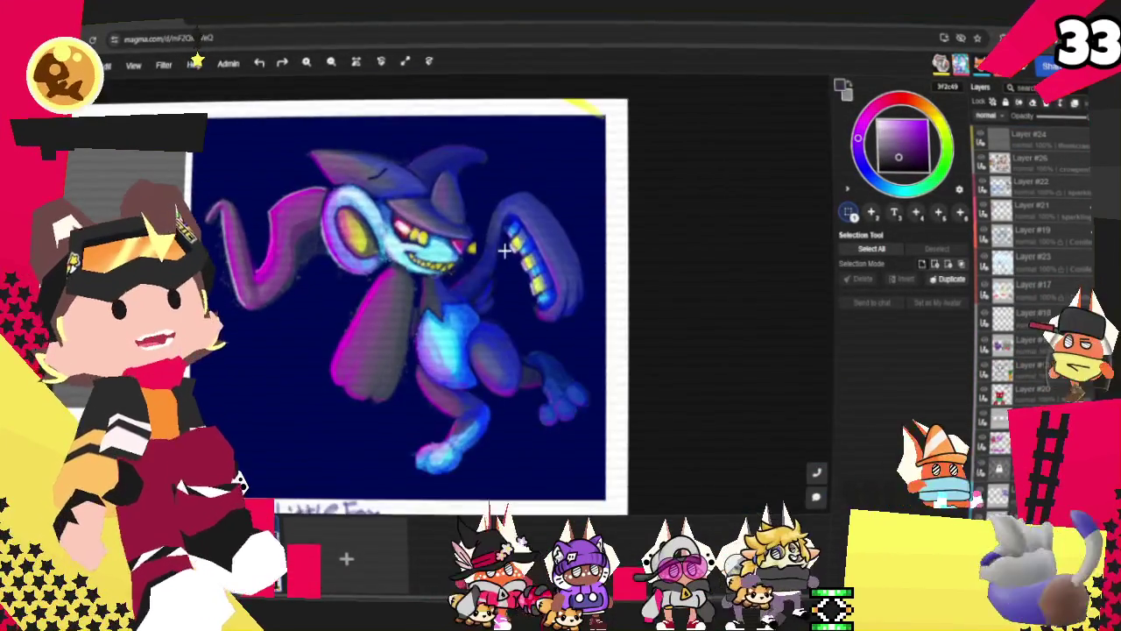
{"action": "scroll", "coordinate": [446, 336], "scroll_direction": "up", "scroll_amount": 2}
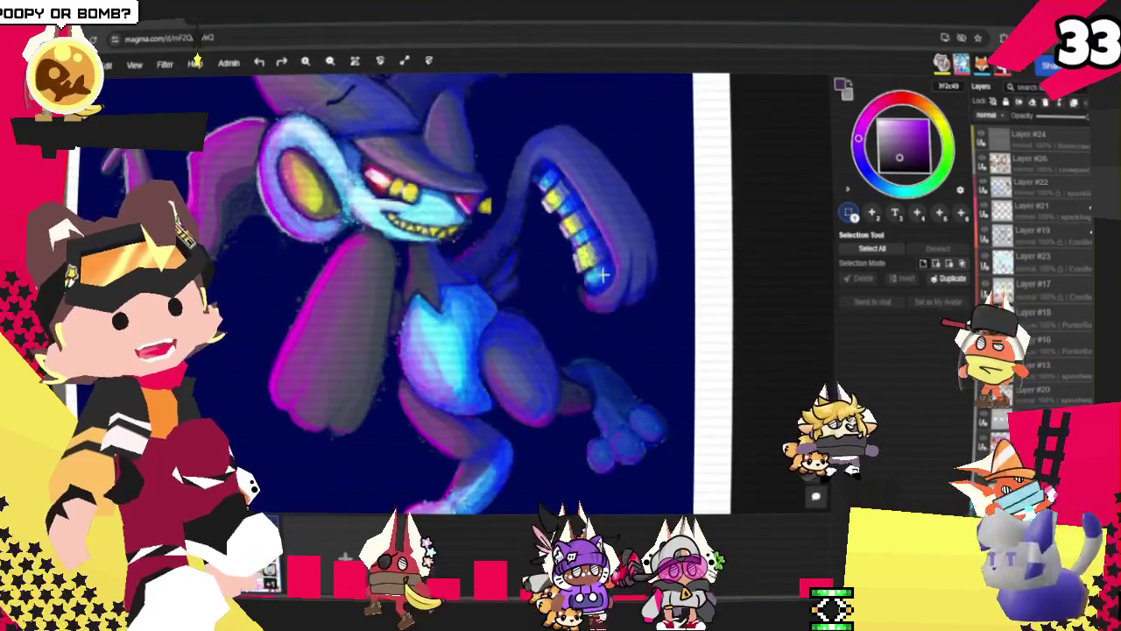
{"action": "scroll", "coordinate": [450, 166], "scroll_direction": "up", "scroll_amount": 1}
{"action": "scroll", "coordinate": [343, 153], "scroll_direction": "up", "scroll_amount": 2}
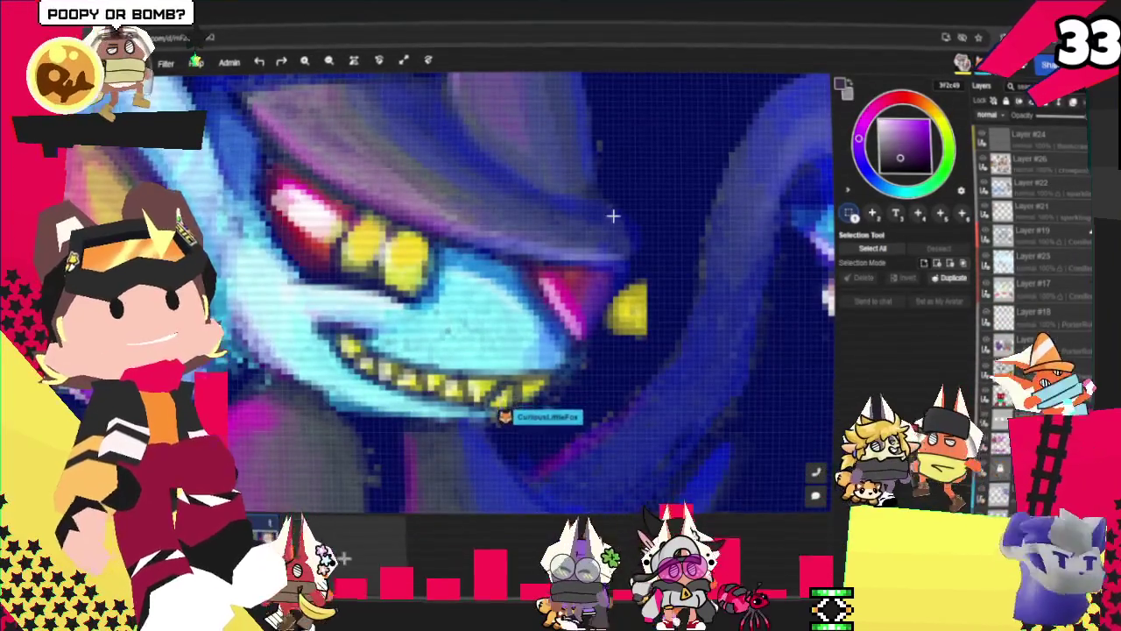
{"action": "scroll", "coordinate": [613, 217], "scroll_direction": "down", "scroll_amount": 1}
{"action": "scroll", "coordinate": [636, 229], "scroll_direction": "down", "scroll_amount": 1}
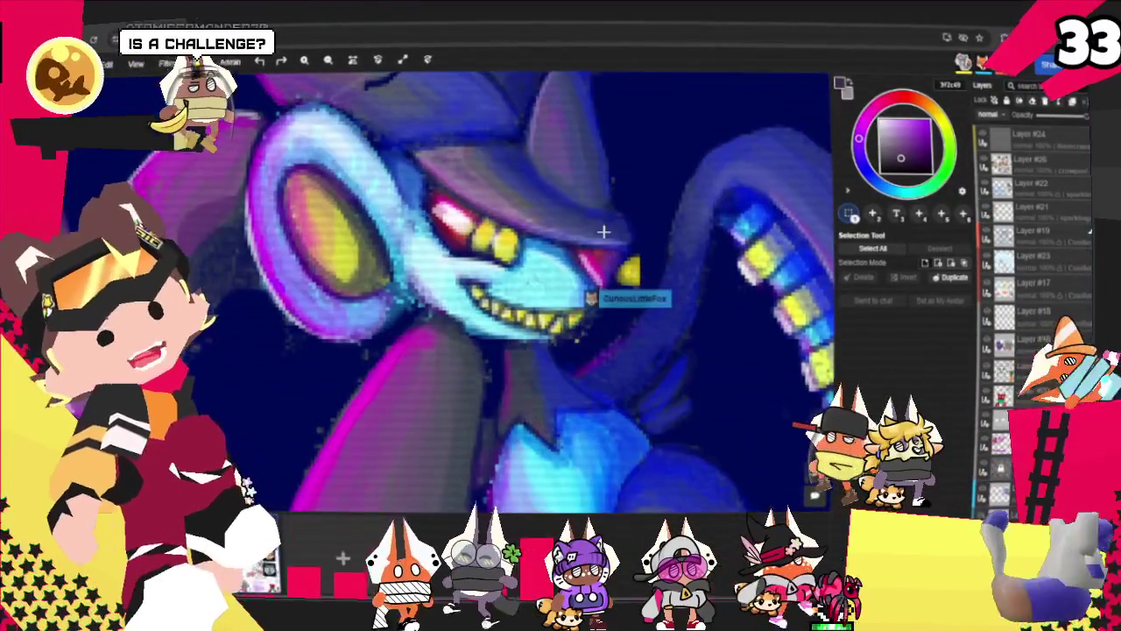
{"action": "scroll", "coordinate": [611, 237], "scroll_direction": "down", "scroll_amount": 1}
{"action": "scroll", "coordinate": [245, 313], "scroll_direction": "down", "scroll_amount": 2}
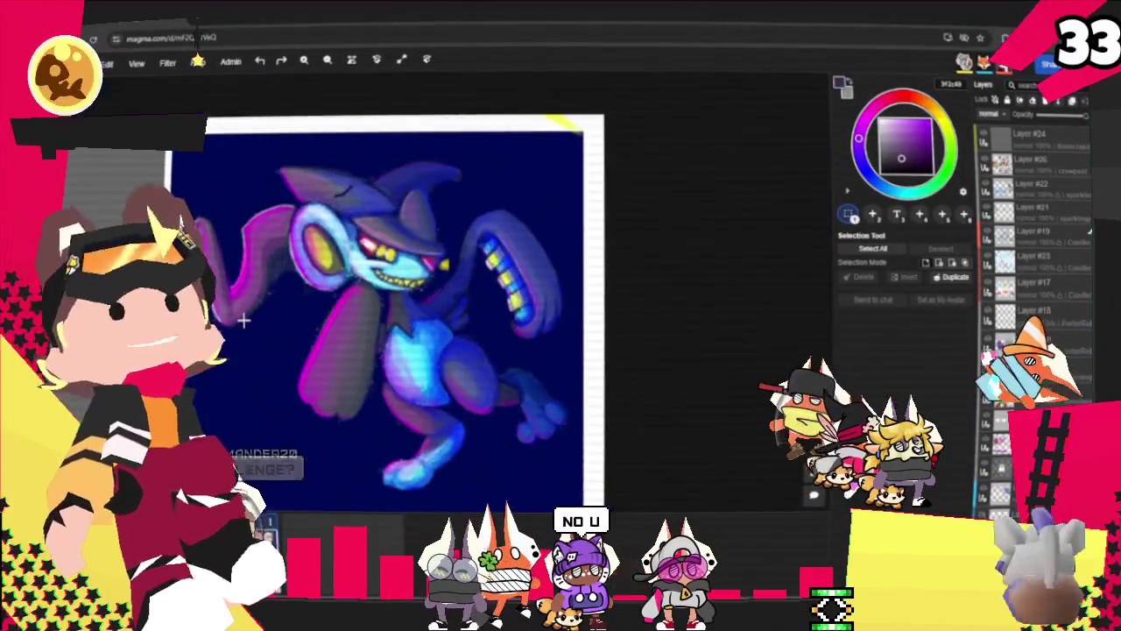
{"action": "scroll", "coordinate": [230, 322], "scroll_direction": "up", "scroll_amount": 2}
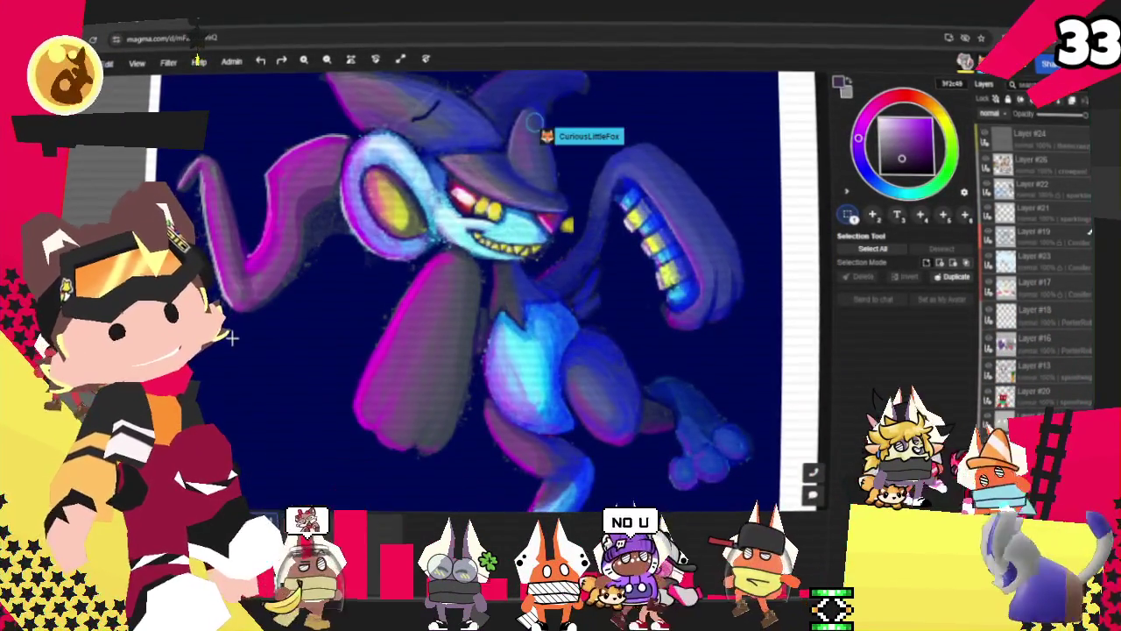
{"action": "scroll", "coordinate": [280, 318], "scroll_direction": "down", "scroll_amount": 2}
{"action": "scroll", "coordinate": [184, 254], "scroll_direction": "up", "scroll_amount": 3}
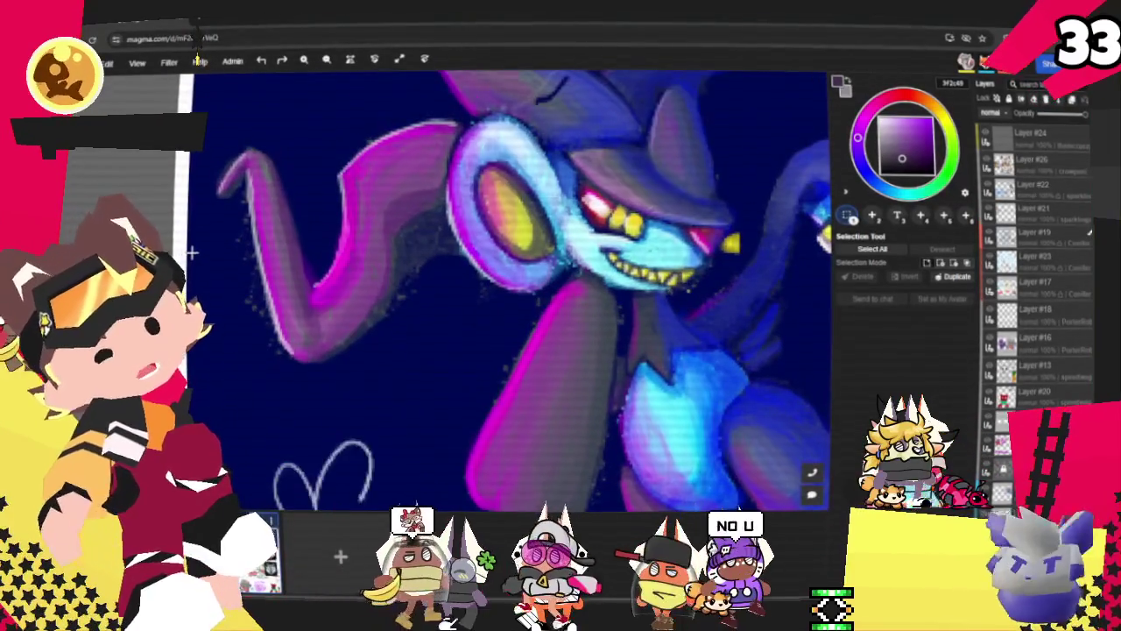
{"action": "scroll", "coordinate": [480, 181], "scroll_direction": "down", "scroll_amount": 2}
{"action": "scroll", "coordinate": [481, 181], "scroll_direction": "down", "scroll_amount": 1}
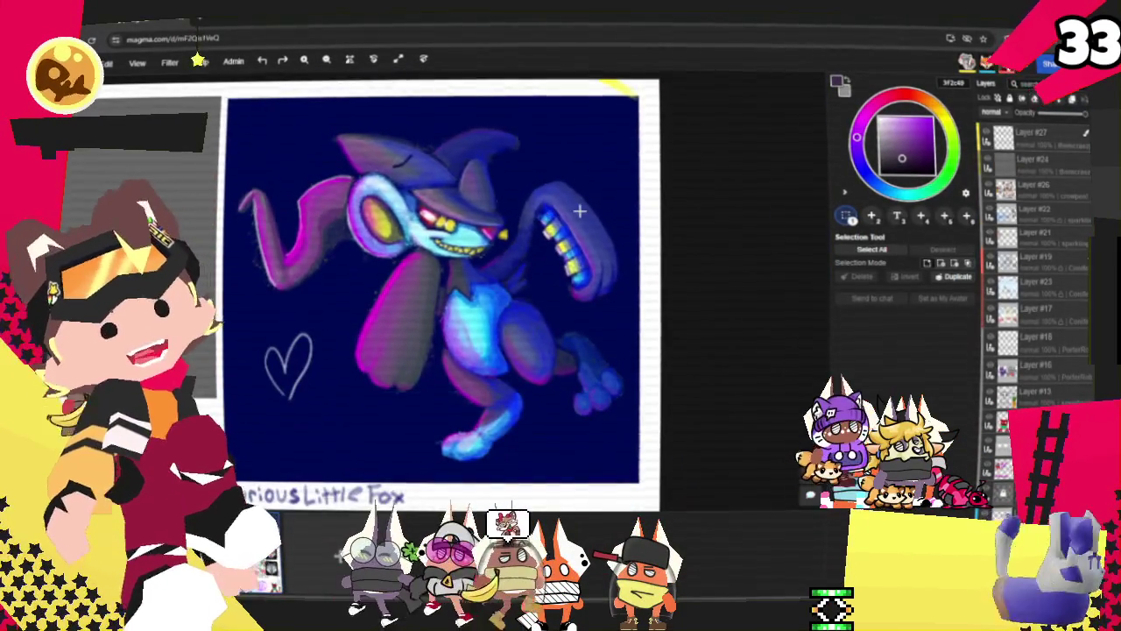
{"action": "scroll", "coordinate": [580, 210], "scroll_direction": "down", "scroll_amount": 2}
{"action": "scroll", "coordinate": [633, 451], "scroll_direction": "down", "scroll_amount": 1}
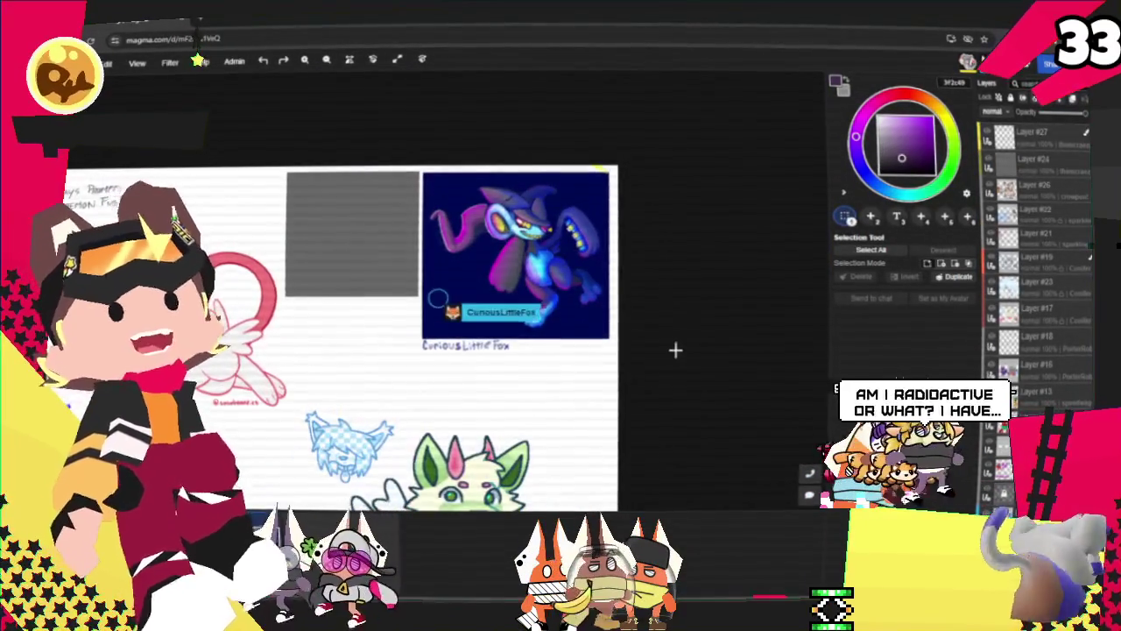
{"action": "scroll", "coordinate": [666, 348], "scroll_direction": "down", "scroll_amount": 1}
{"action": "scroll", "coordinate": [642, 312], "scroll_direction": "down", "scroll_amount": 1}
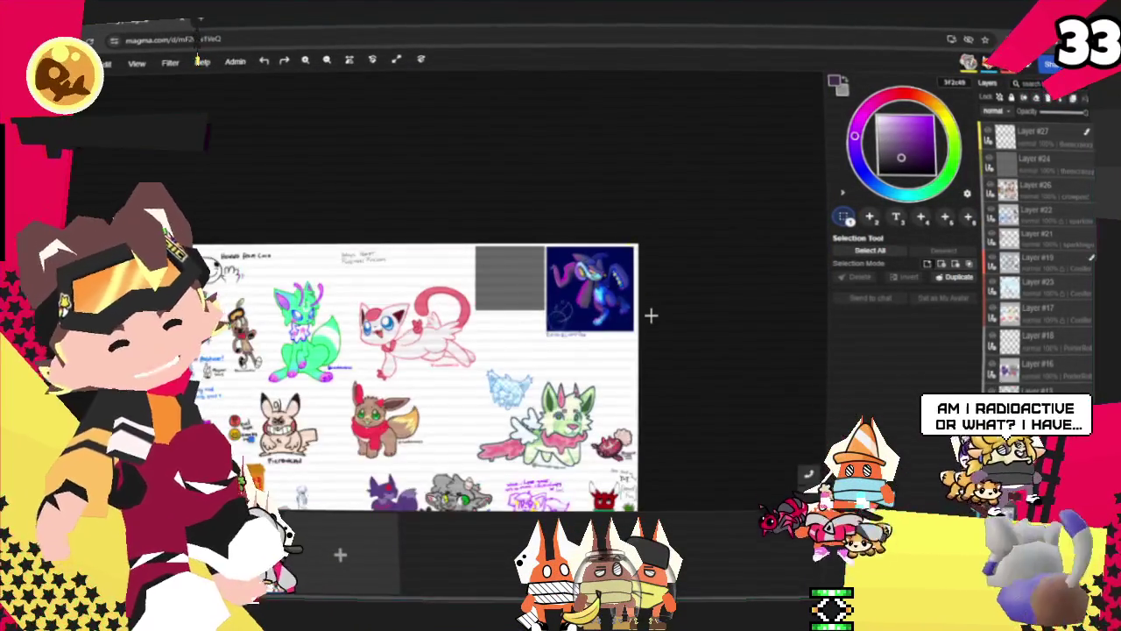
{"action": "scroll", "coordinate": [640, 364], "scroll_direction": "up", "scroll_amount": 2}
{"action": "scroll", "coordinate": [642, 350], "scroll_direction": "up", "scroll_amount": 1}
{"action": "scroll", "coordinate": [642, 349], "scroll_direction": "down", "scroll_amount": 1}
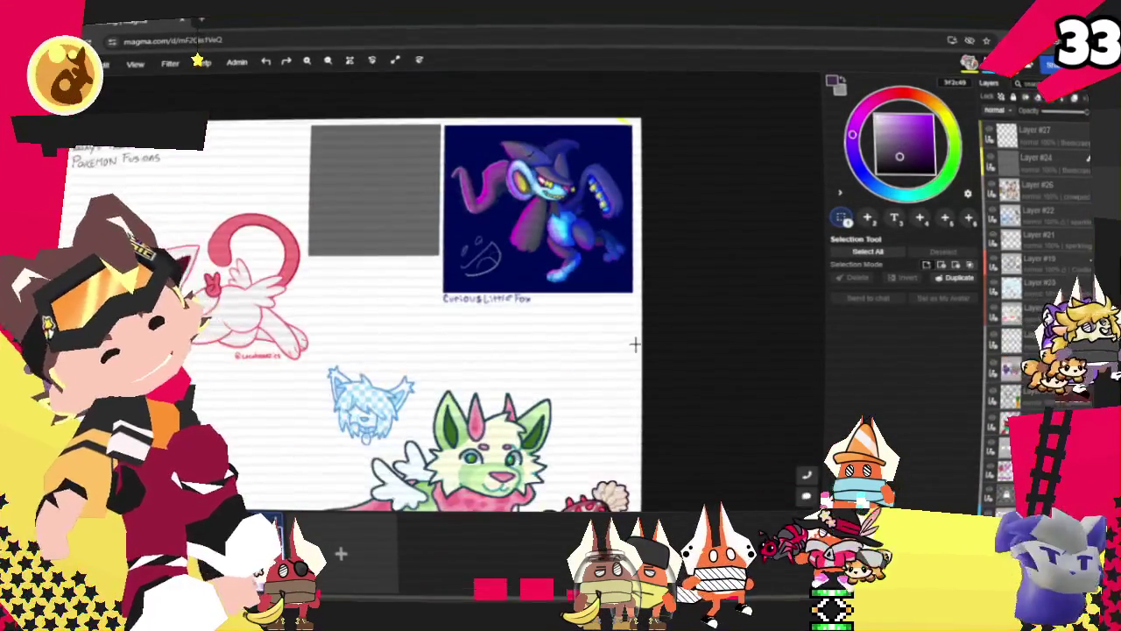
{"action": "scroll", "coordinate": [634, 343], "scroll_direction": "down", "scroll_amount": 1}
{"action": "scroll", "coordinate": [652, 232], "scroll_direction": "down", "scroll_amount": 1}
{"action": "scroll", "coordinate": [592, 467], "scroll_direction": "up", "scroll_amount": 2}
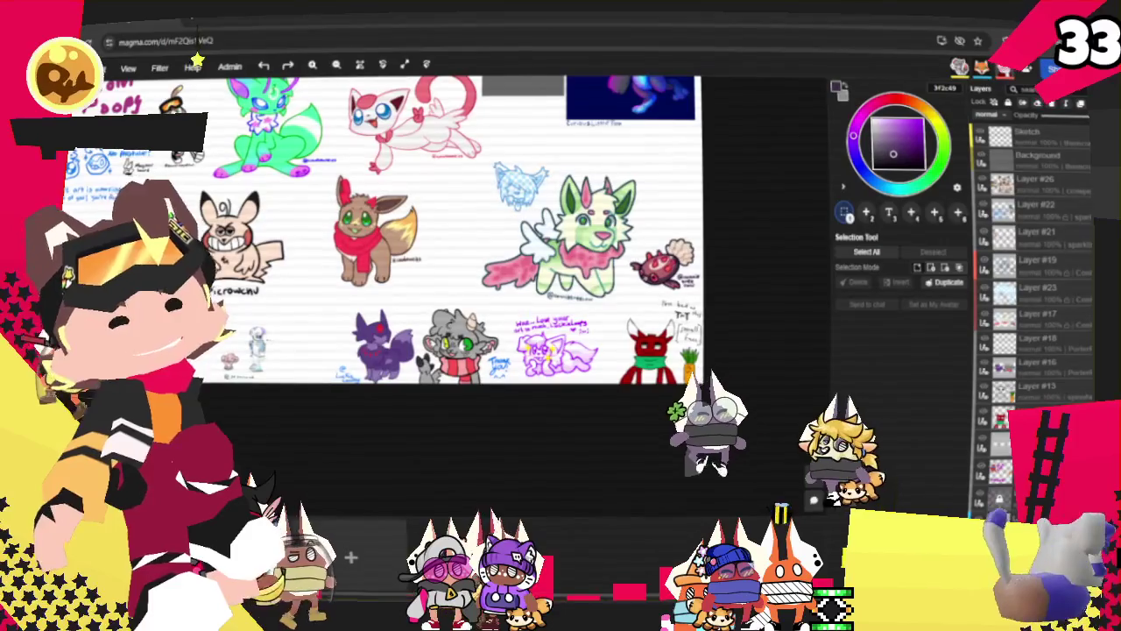
- Scroll around the Magma board to view the Speed small face dog drawing
{"action": "scroll", "coordinate": [691, 301], "scroll_direction": "down", "scroll_amount": 3}
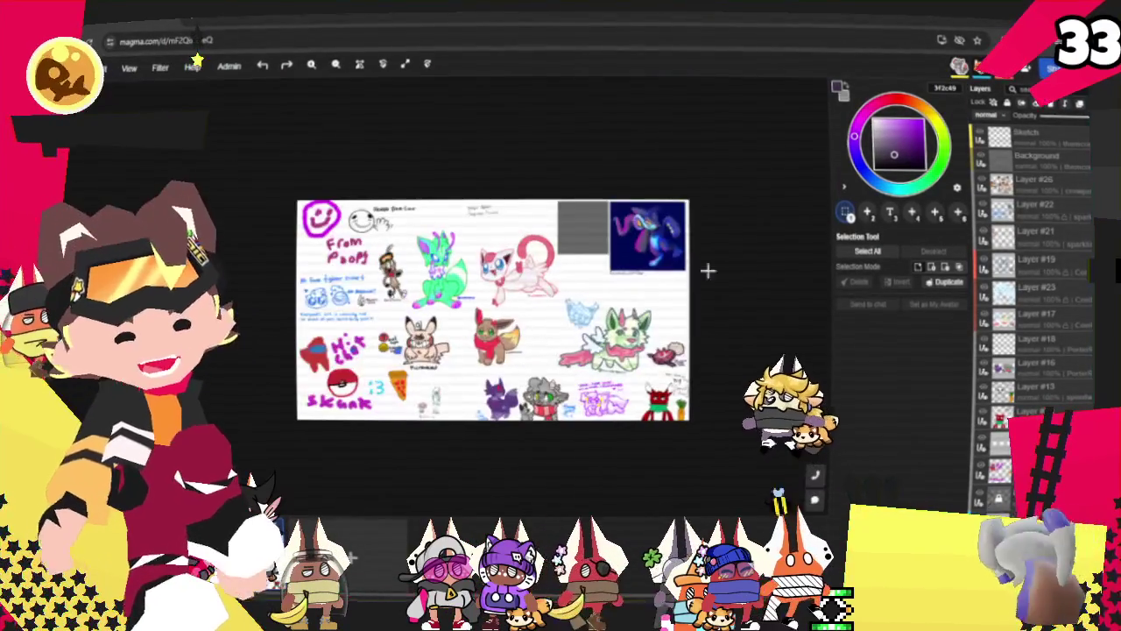
{"action": "scroll", "coordinate": [738, 181], "scroll_direction": "up", "scroll_amount": 2}
{"action": "scroll", "coordinate": [696, 251], "scroll_direction": "up", "scroll_amount": 2}
{"action": "scroll", "coordinate": [652, 298], "scroll_direction": "up", "scroll_amount": 2}
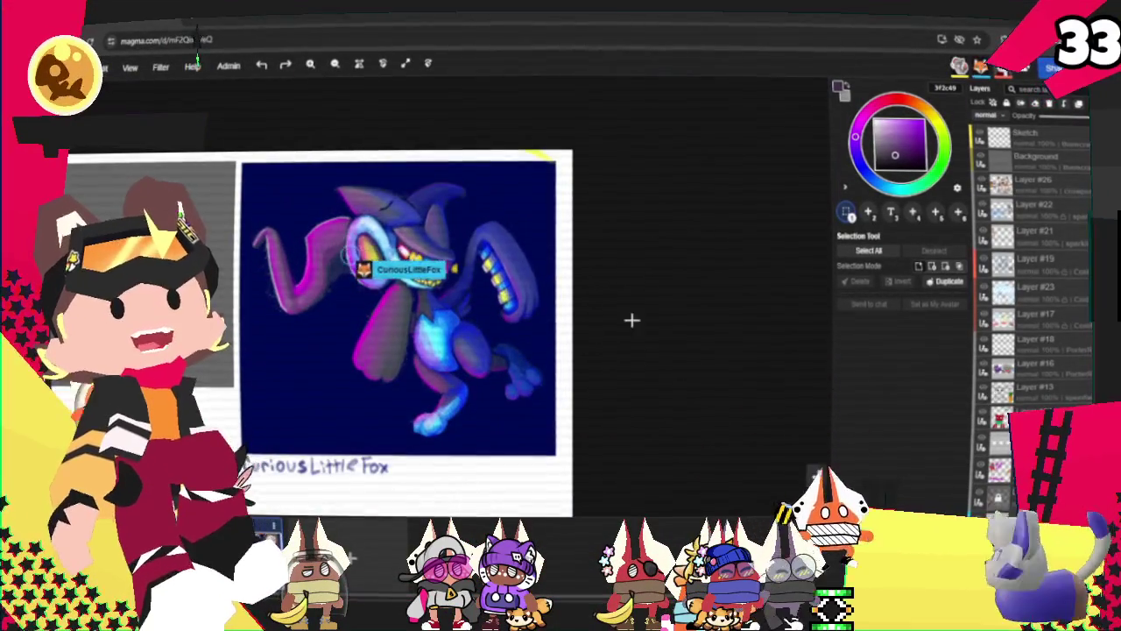
{"action": "scroll", "coordinate": [695, 306], "scroll_direction": "down", "scroll_amount": 1}
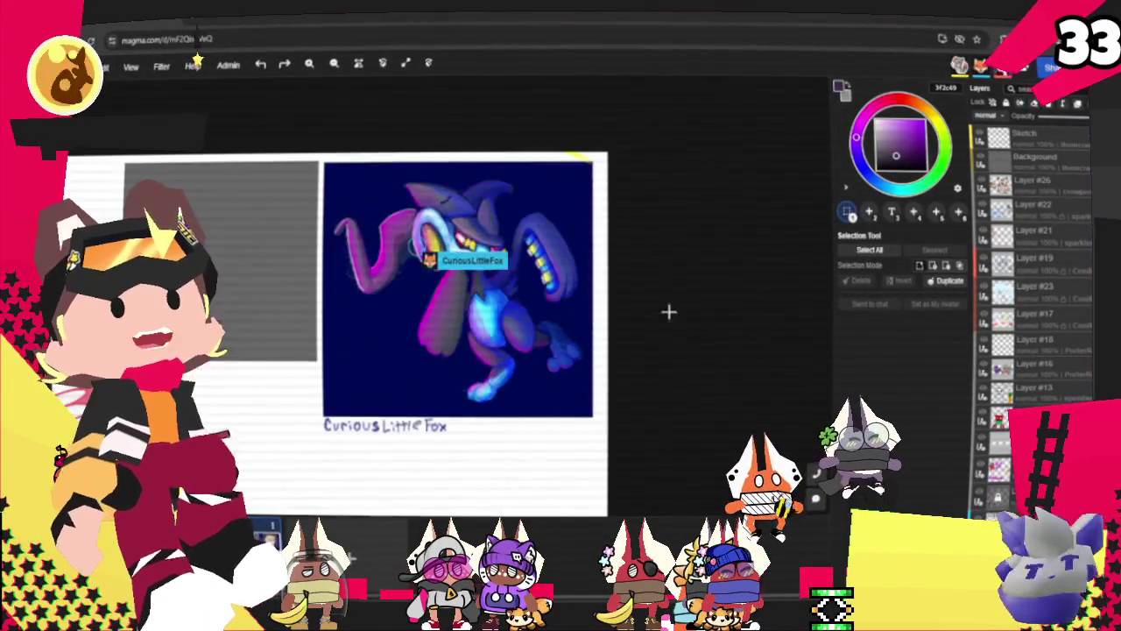
{"action": "scroll", "coordinate": [551, 438], "scroll_direction": "up", "scroll_amount": 1}
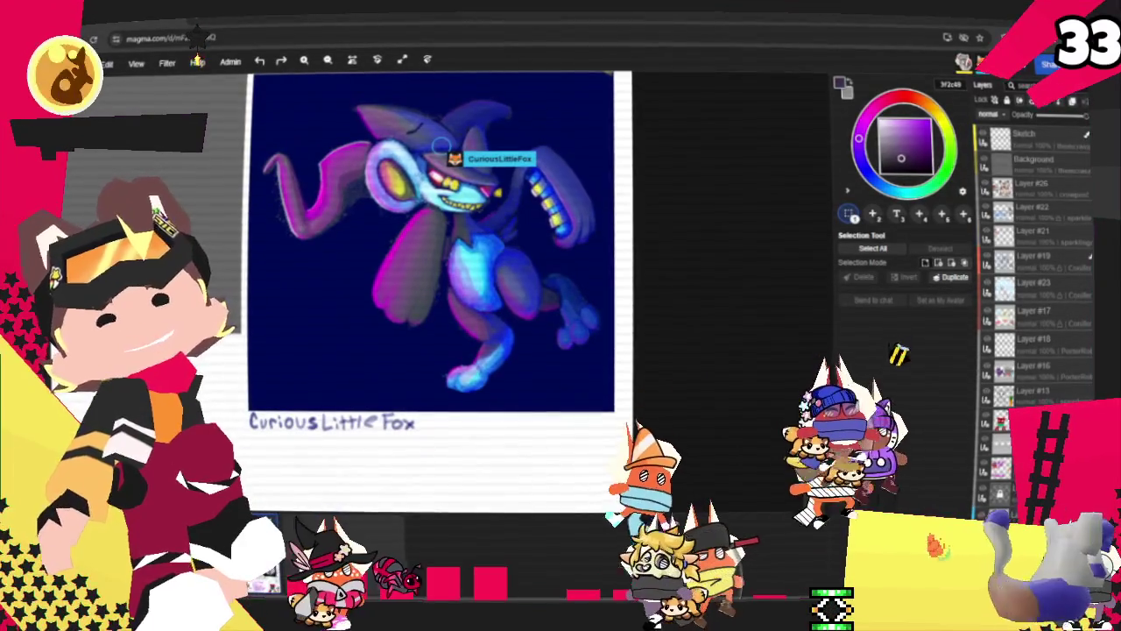
{"action": "scroll", "coordinate": [675, 433], "scroll_direction": "down", "scroll_amount": 3}
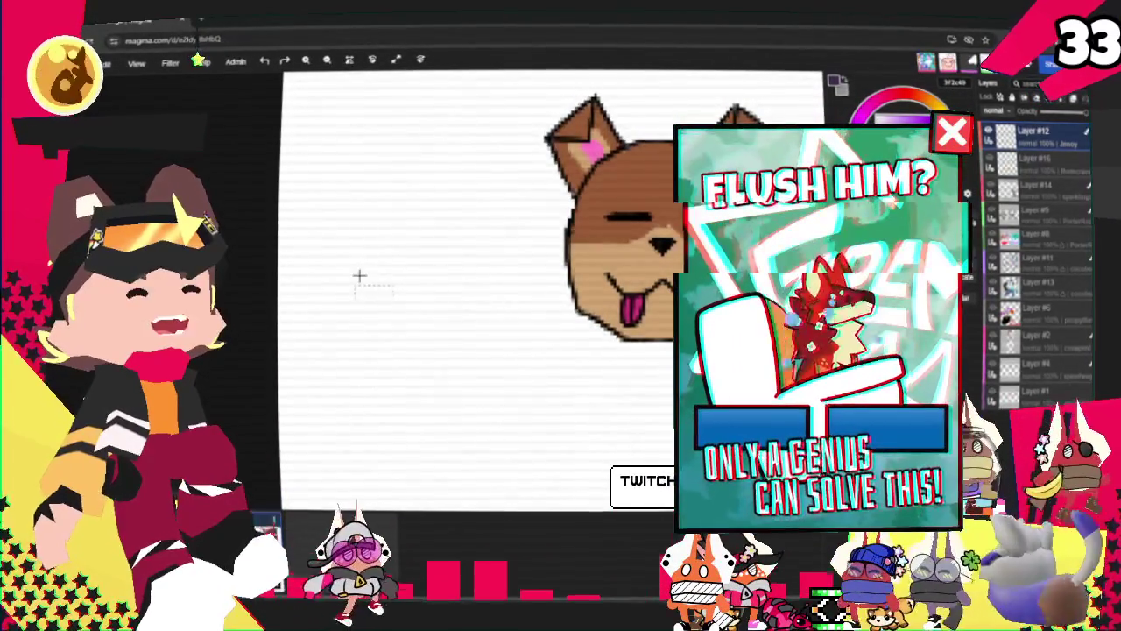
- Paste the small dog sketch left of the brown dog face and zoom out
{"action": "key", "text": "ctrl+v"}
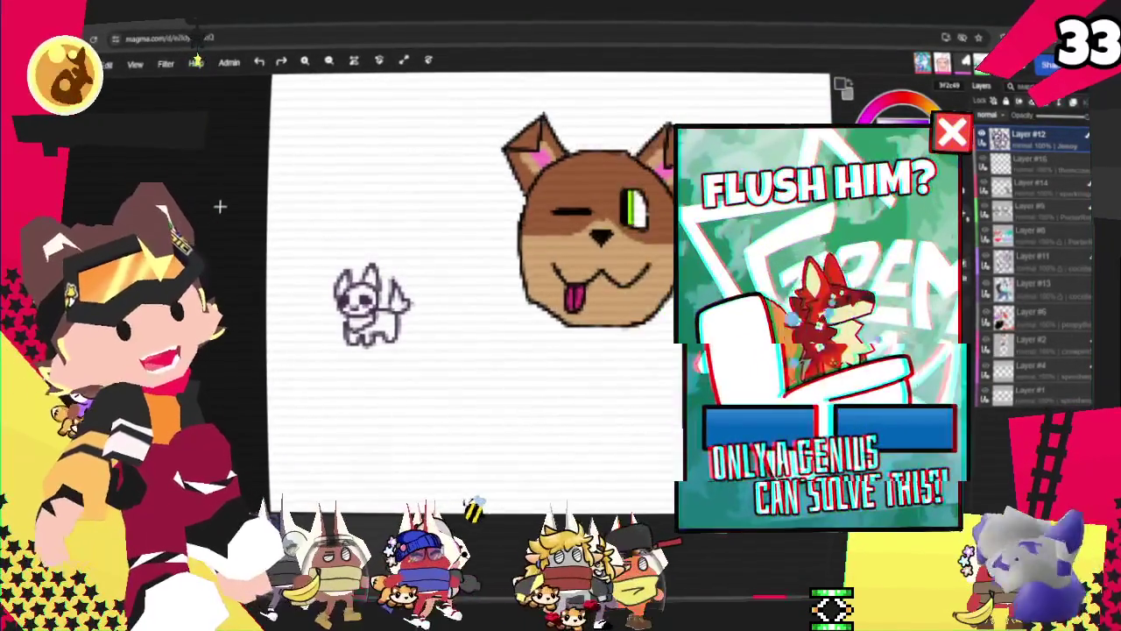
{"action": "scroll", "coordinate": [220, 205], "scroll_direction": "down", "scroll_amount": 2}
{"action": "scroll", "coordinate": [263, 202], "scroll_direction": "down", "scroll_amount": 2}
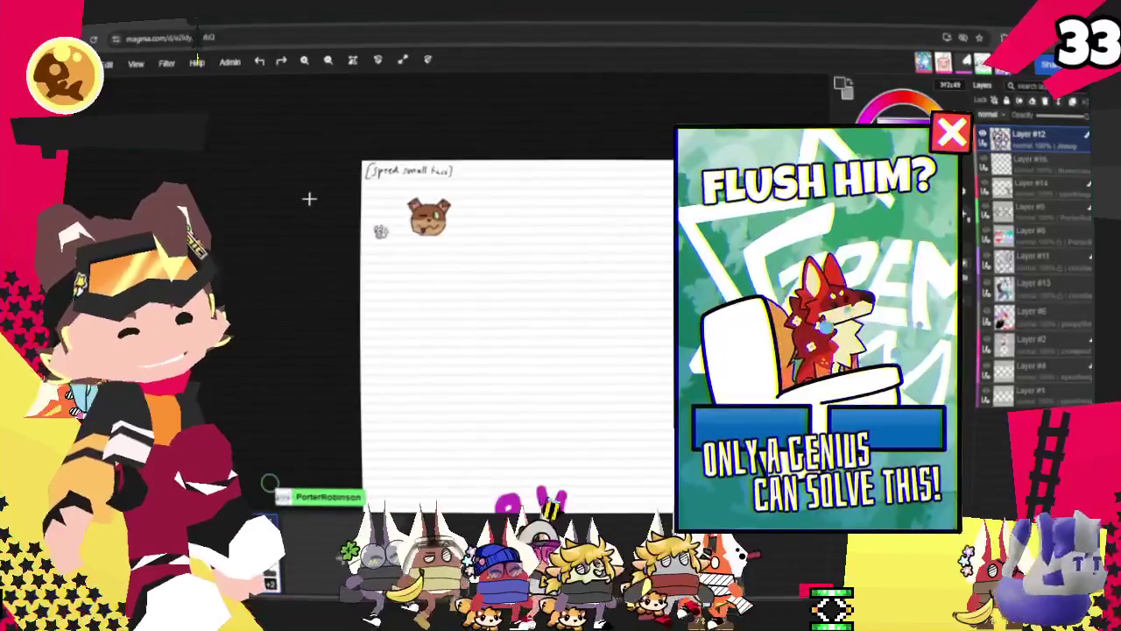
{"action": "scroll", "coordinate": [299, 202], "scroll_direction": "down", "scroll_amount": 2}
{"action": "scroll", "coordinate": [294, 199], "scroll_direction": "down", "scroll_amount": 2}
{"action": "scroll", "coordinate": [293, 200], "scroll_direction": "down", "scroll_amount": 2}
{"action": "scroll", "coordinate": [554, 427], "scroll_direction": "down", "scroll_amount": 1}
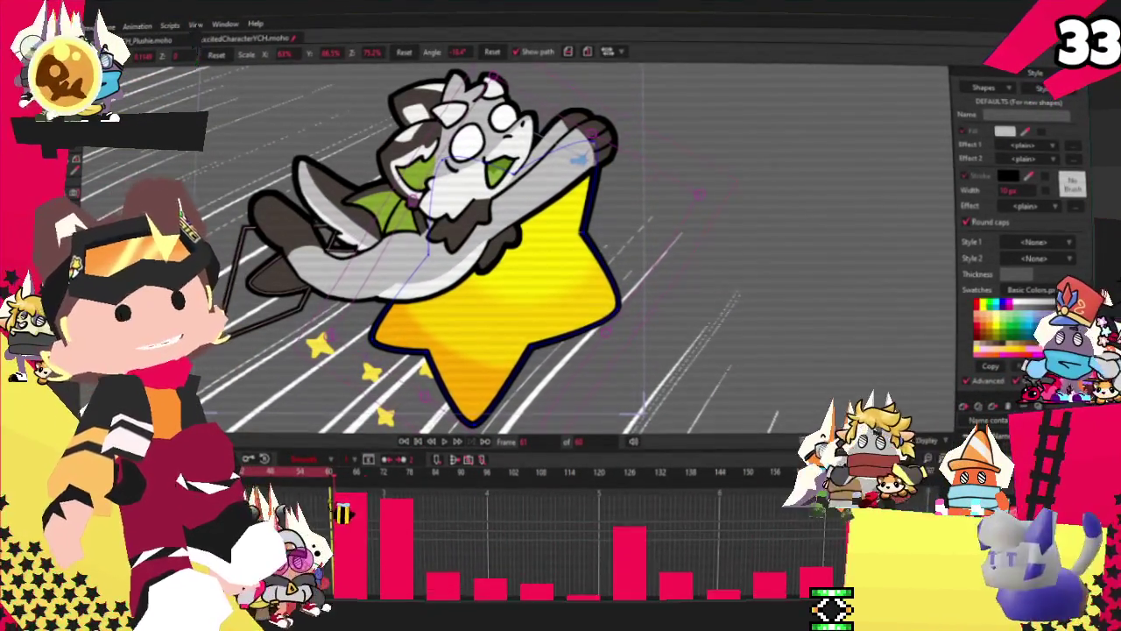
- Zoom out on the canvas to see the full frame of the character on the star
{"action": "scroll", "coordinate": [515, 307], "scroll_direction": "down", "scroll_amount": 3}
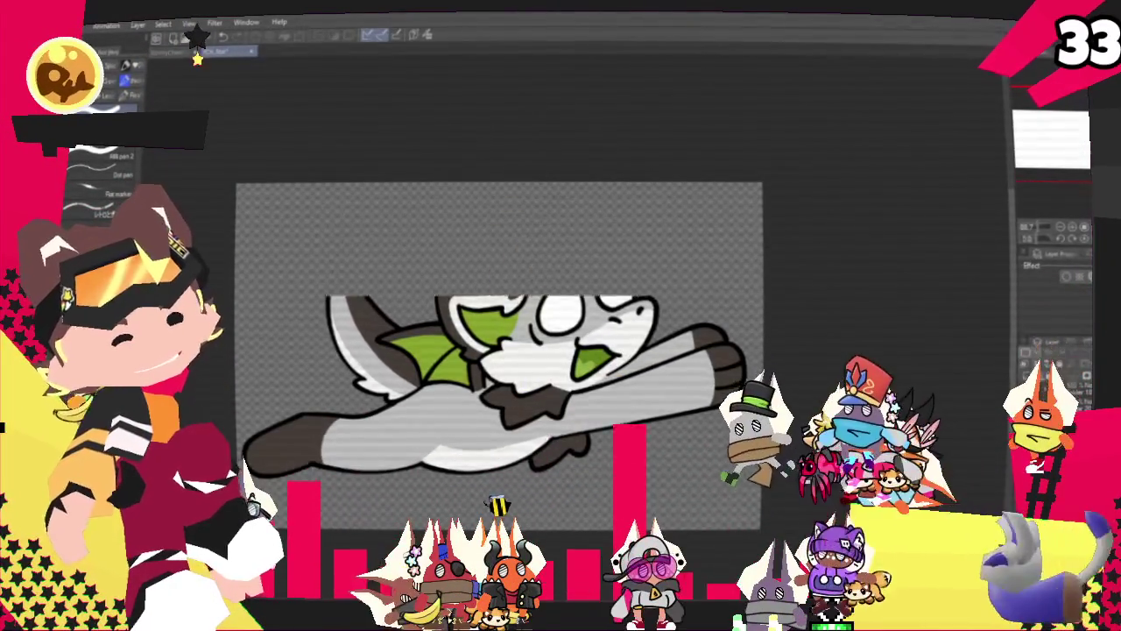
- Add a new raster layer above the blue-tinted dragon drawing for the pose sketch
{"action": "left_click", "coordinate": [1029, 378]}
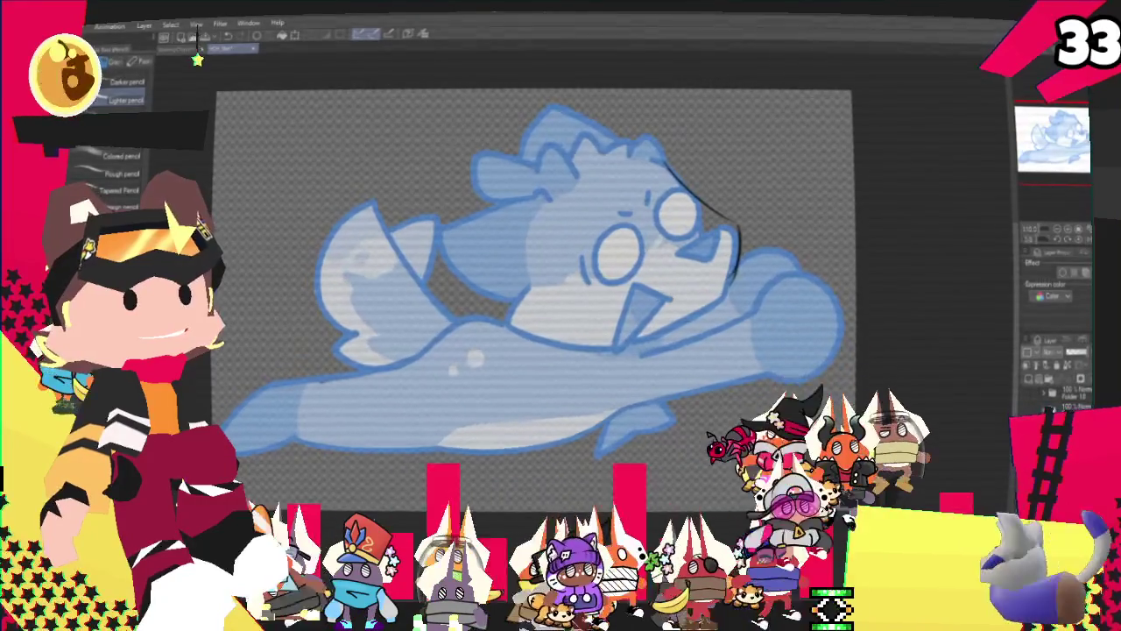
- Sketch the side and upper outline of the face, then the top and left side of the head
{"action": "left_click_drag", "start_coordinate": [643, 167], "coordinate": [606, 328]}
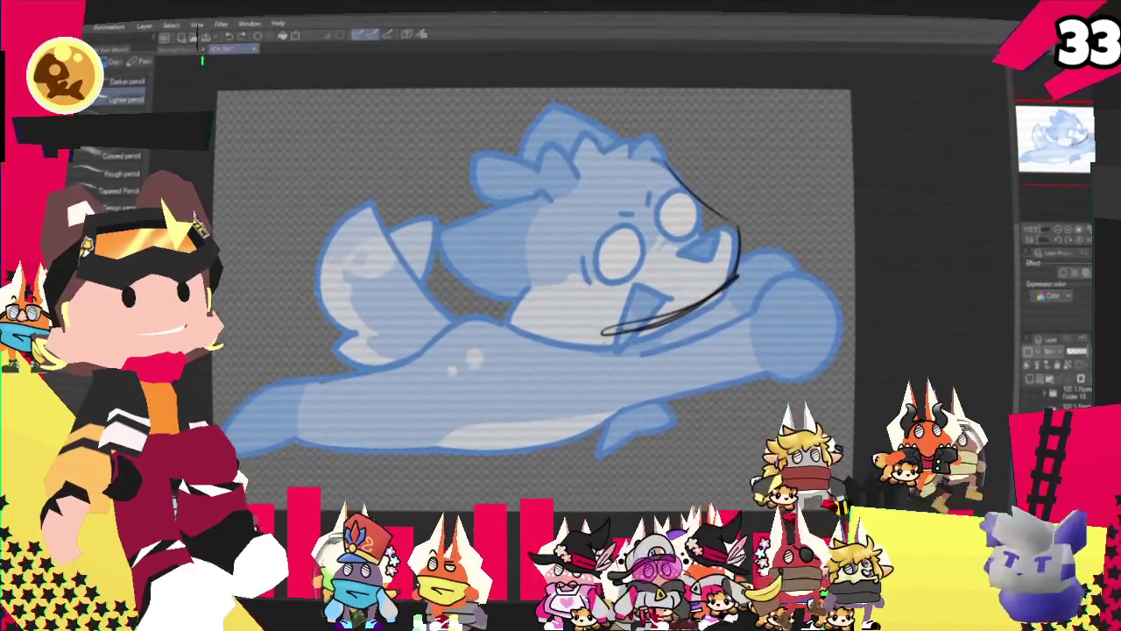
{"action": "left_click_drag", "start_coordinate": [585, 201], "coordinate": [657, 163]}
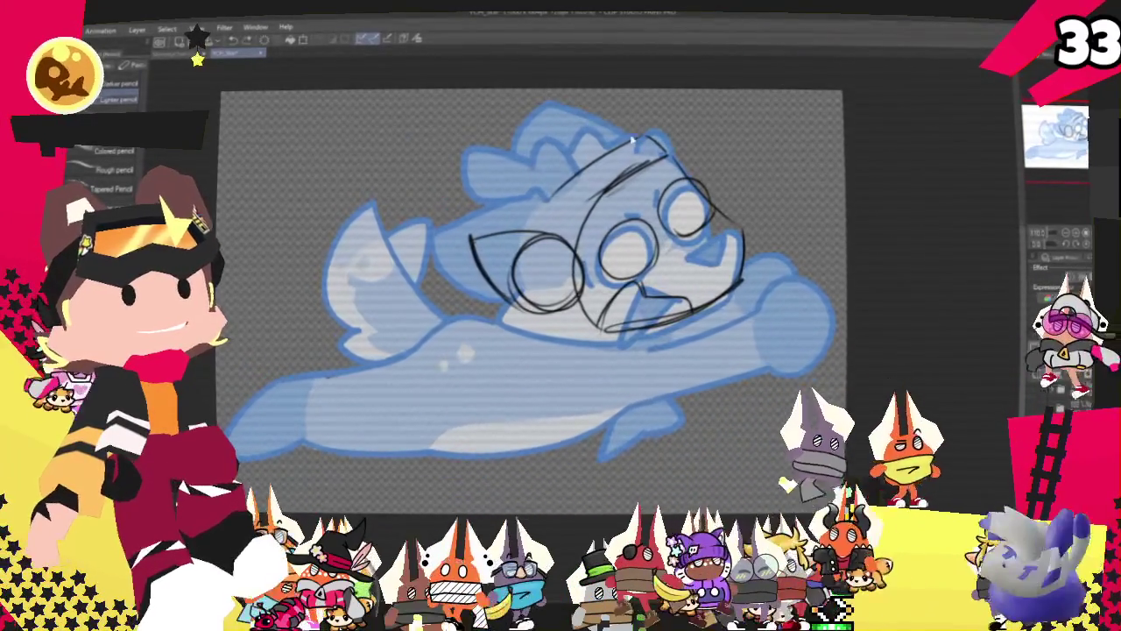
{"action": "left_click_drag", "start_coordinate": [536, 106], "coordinate": [640, 129]}
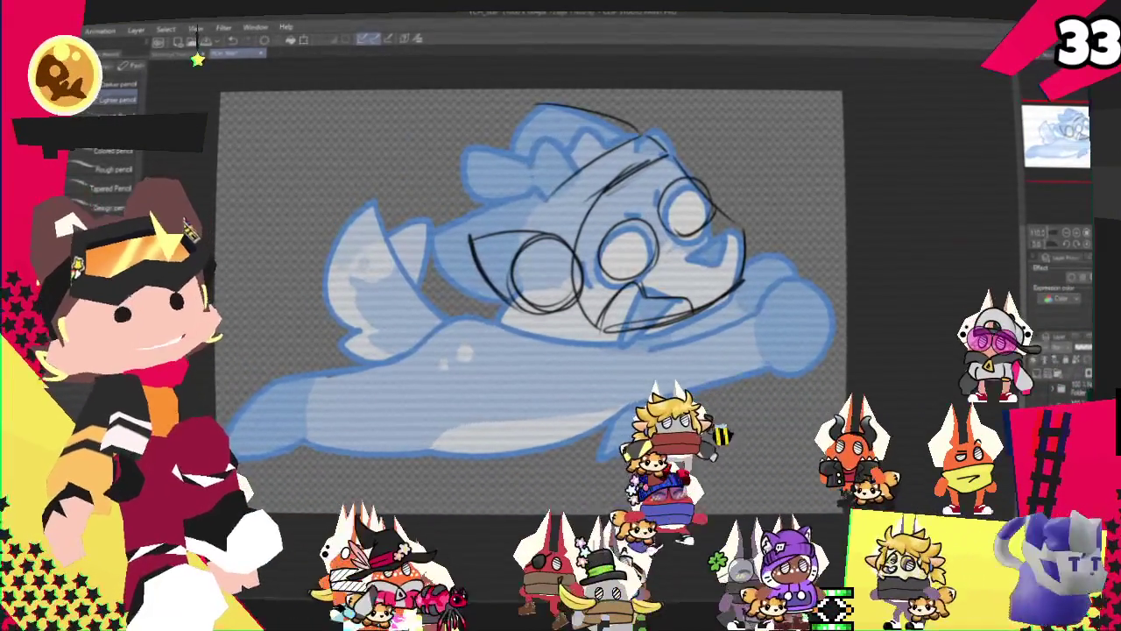
{"action": "left_click_drag", "start_coordinate": [531, 106], "coordinate": [510, 179]}
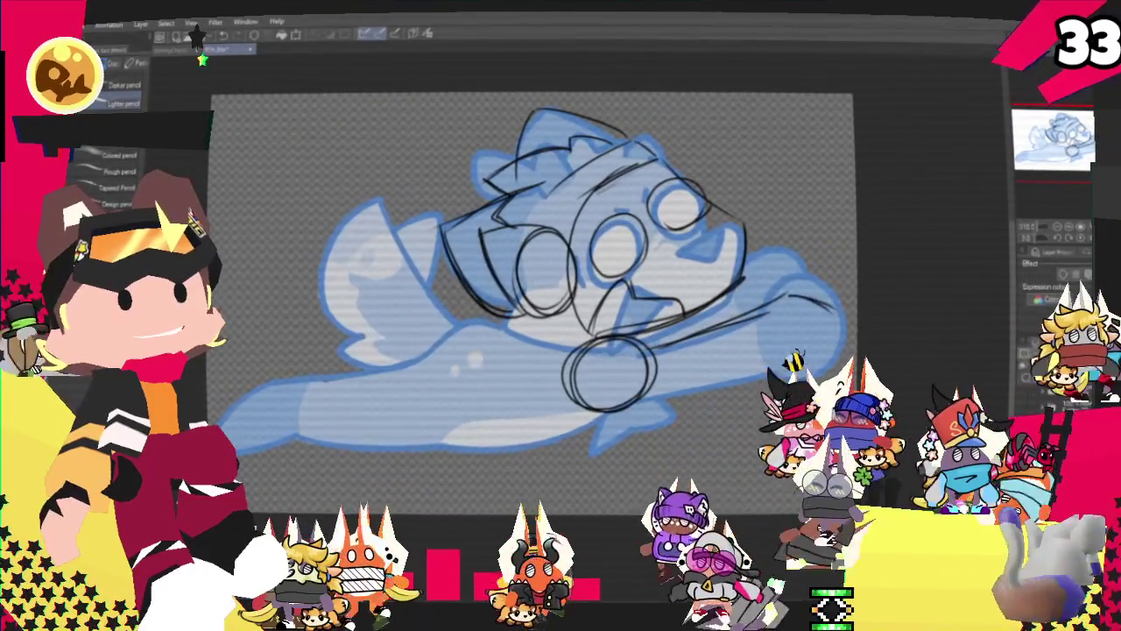
- Sketch the tail: strokes at its right end, a long line to the tip, and a curve
{"action": "left_click_drag", "start_coordinate": [793, 297], "coordinate": [837, 337]}
{"action": "left_click_drag", "start_coordinate": [635, 398], "coordinate": [839, 331]}
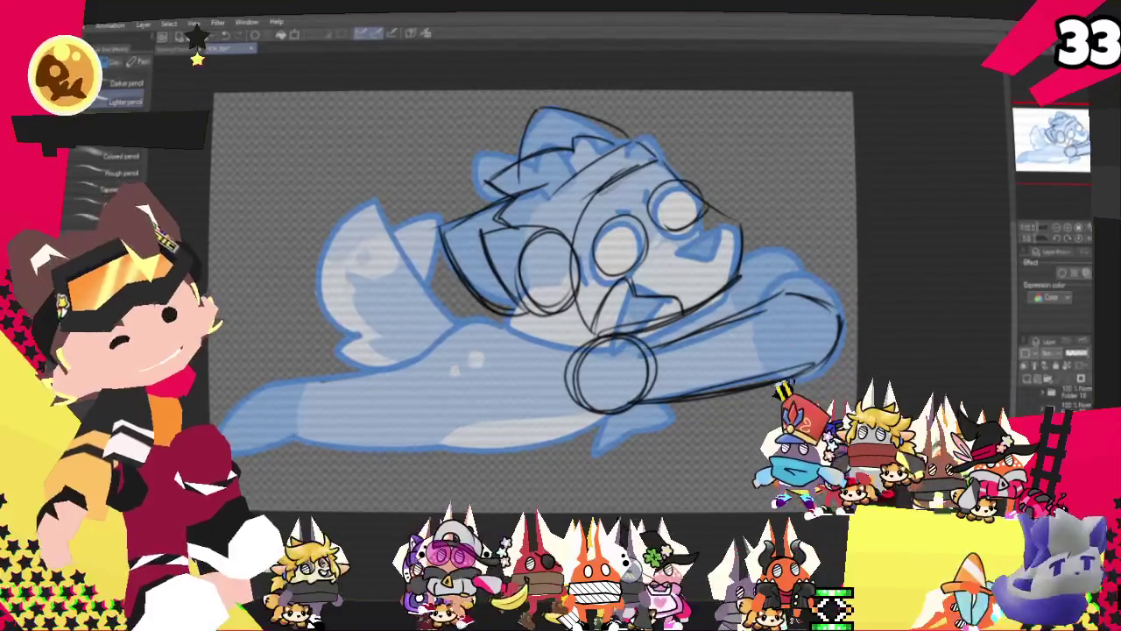
{"action": "left_click_drag", "start_coordinate": [777, 296], "coordinate": [779, 353]}
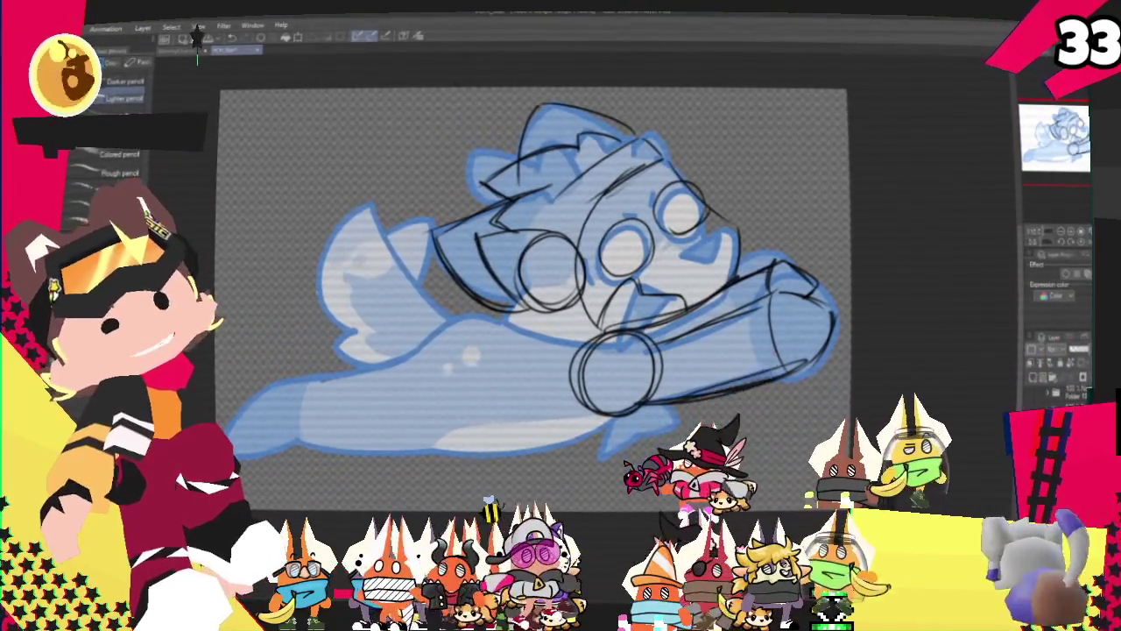
- Draw a rough pencil line across the creature's belly
{"action": "left_click_drag", "start_coordinate": [526, 263], "coordinate": [545, 248]}
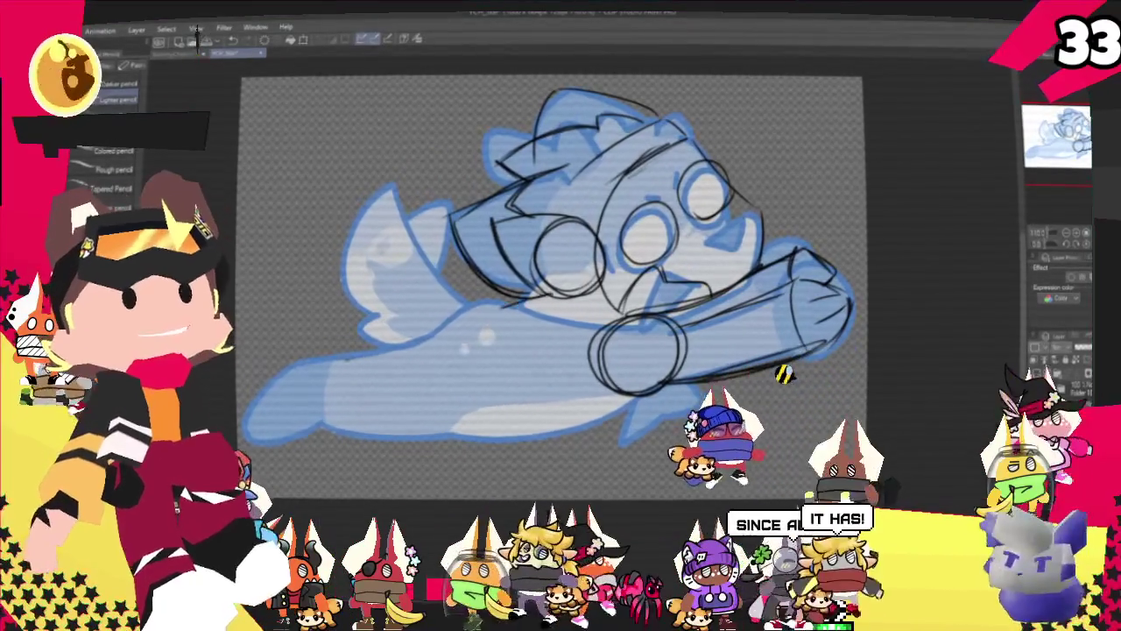
{"action": "left_click_drag", "start_coordinate": [528, 348], "coordinate": [570, 333]}
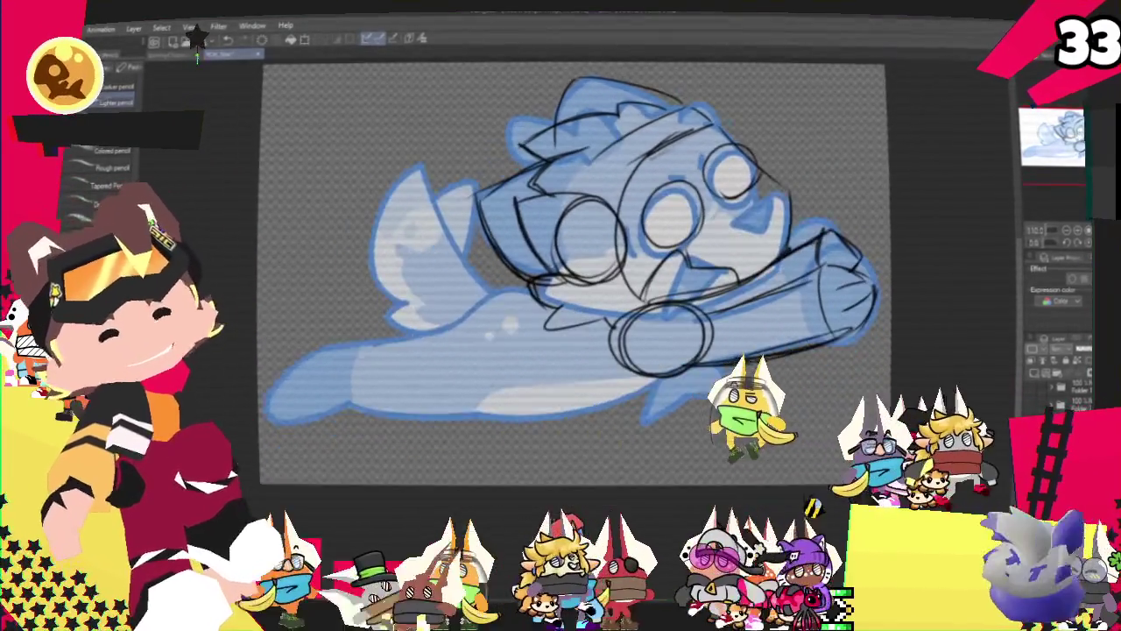
{"action": "left_click_drag", "start_coordinate": [552, 289], "coordinate": [653, 267]}
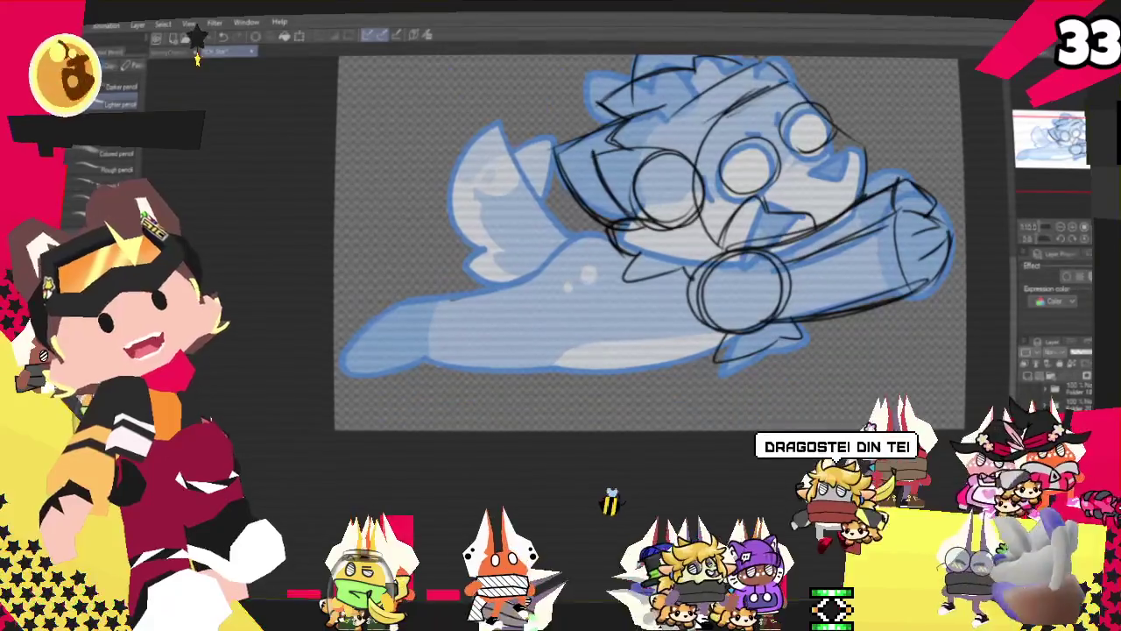
{"action": "key", "text": "alt+Tab"}
{"action": "left_click_drag", "start_coordinate": [4, 35], "coordinate": [550, 178]}
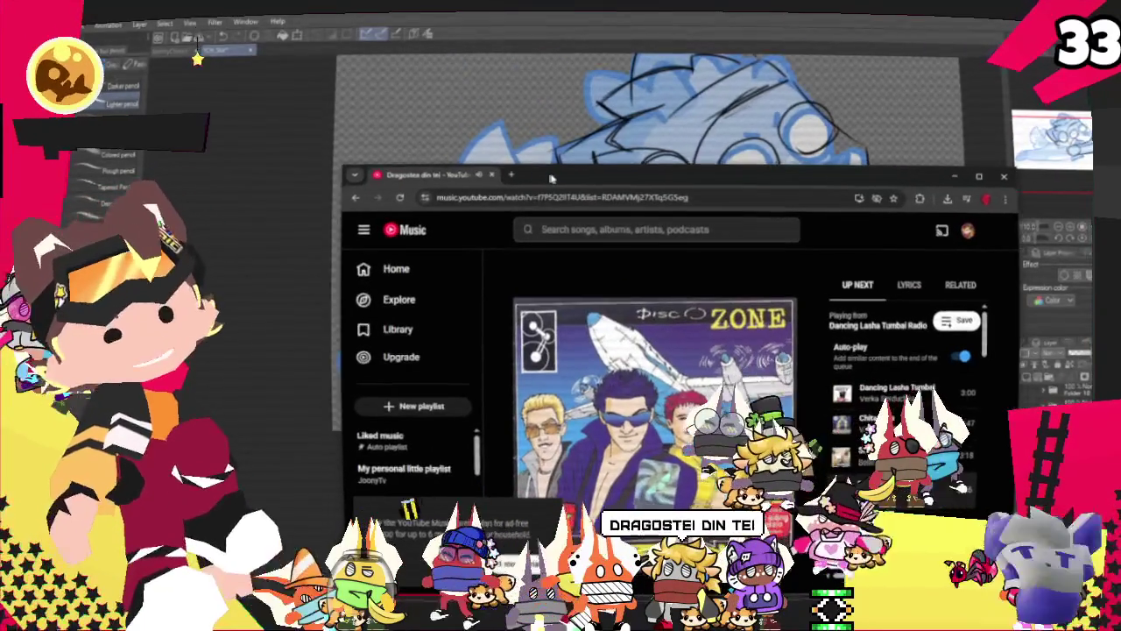
{"action": "key", "text": "alt+Tab"}
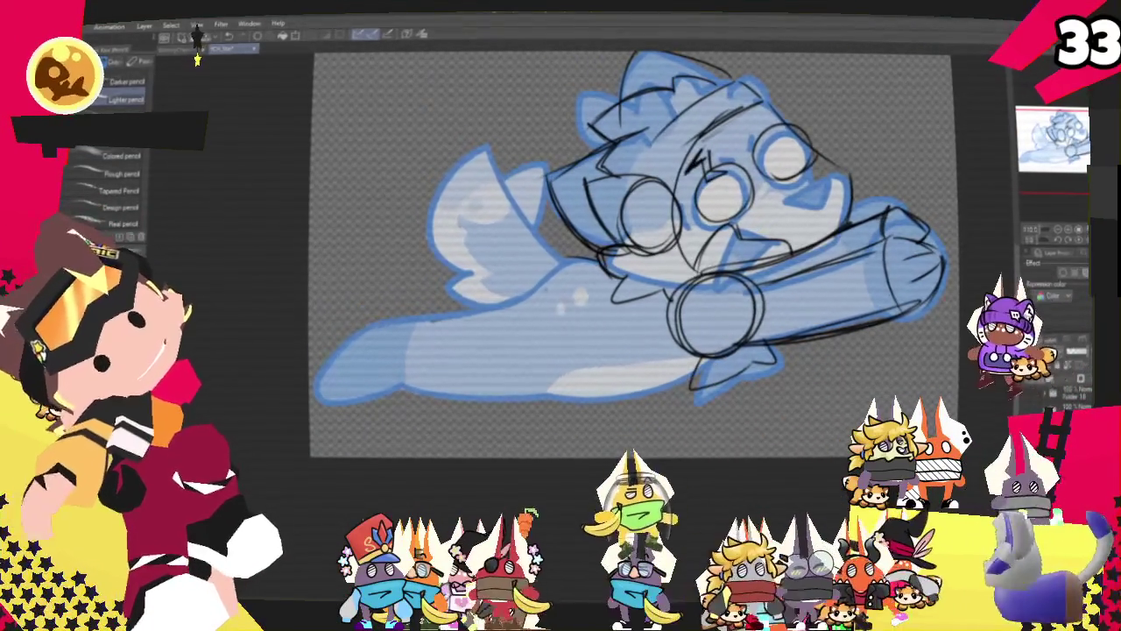
- Trace the lower body contour, its pointed left end and the bottom edge in pencil
{"action": "left_click_drag", "start_coordinate": [385, 317], "coordinate": [561, 289]}
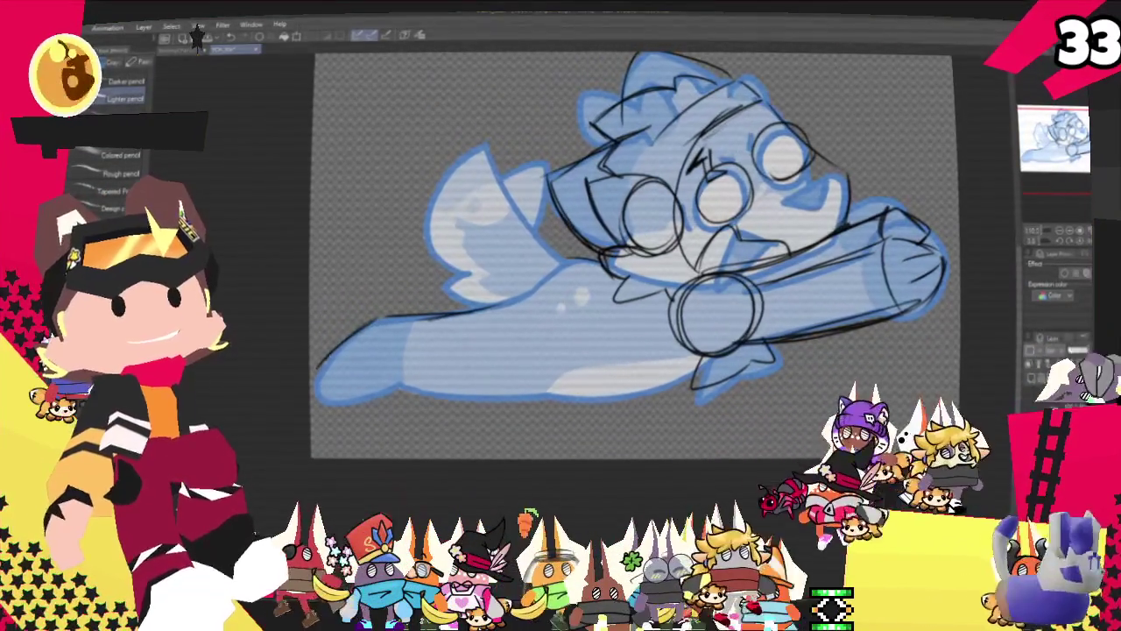
{"action": "left_click_drag", "start_coordinate": [349, 343], "coordinate": [326, 385]}
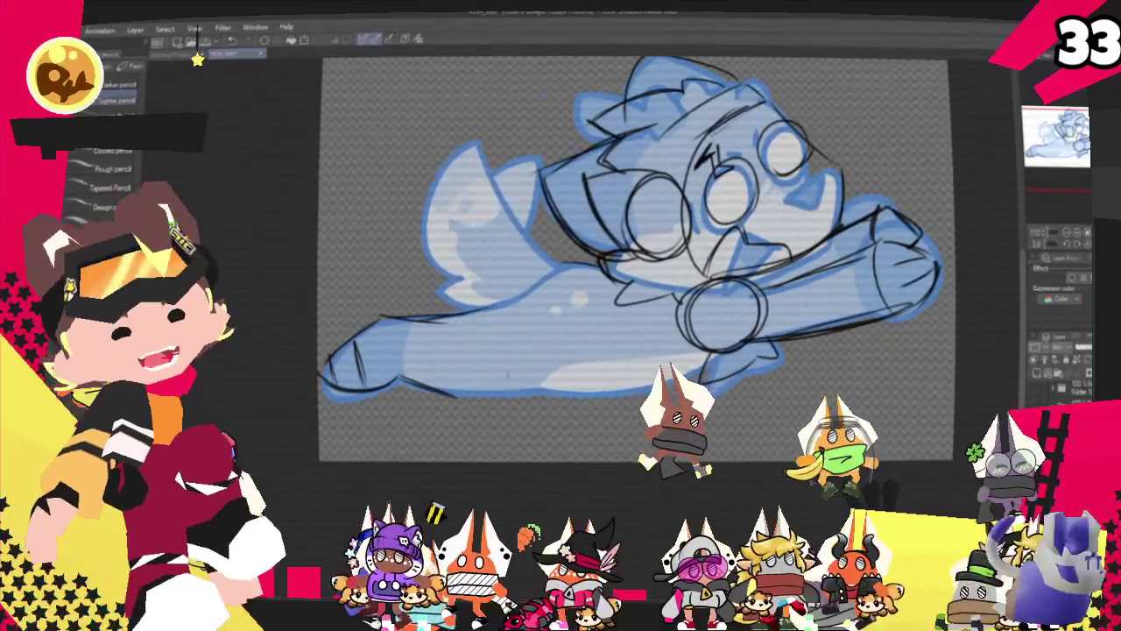
{"action": "left_click_drag", "start_coordinate": [438, 313], "coordinate": [508, 295]}
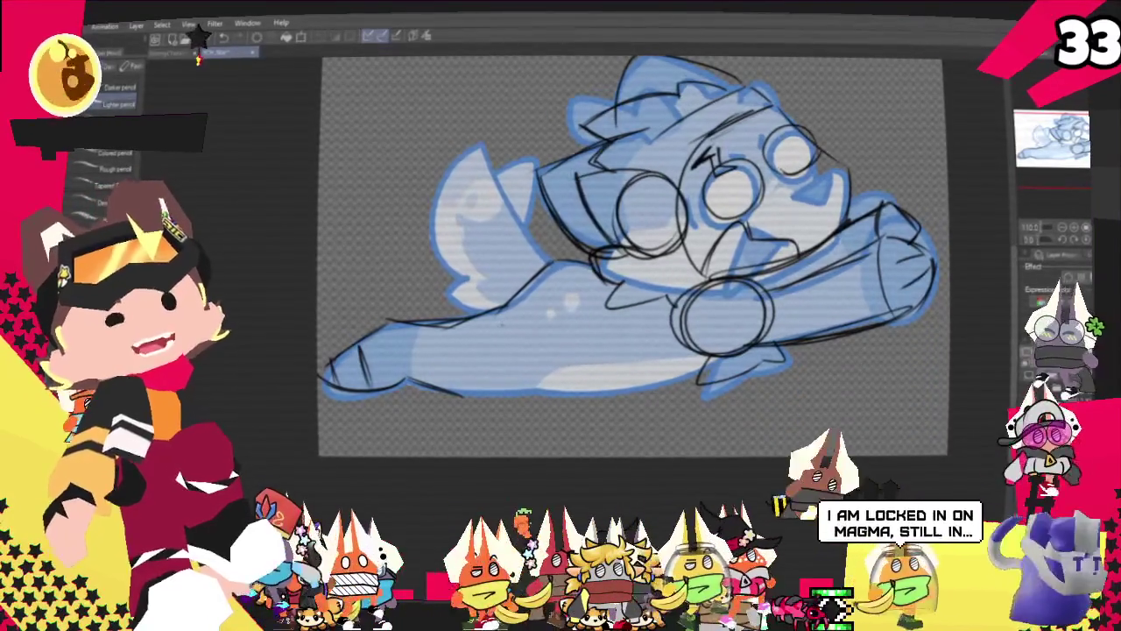
{"action": "scroll", "coordinate": [631, 228], "scroll_direction": "down", "scroll_amount": 3}
{"action": "left_click_drag", "start_coordinate": [451, 347], "coordinate": [543, 333]}
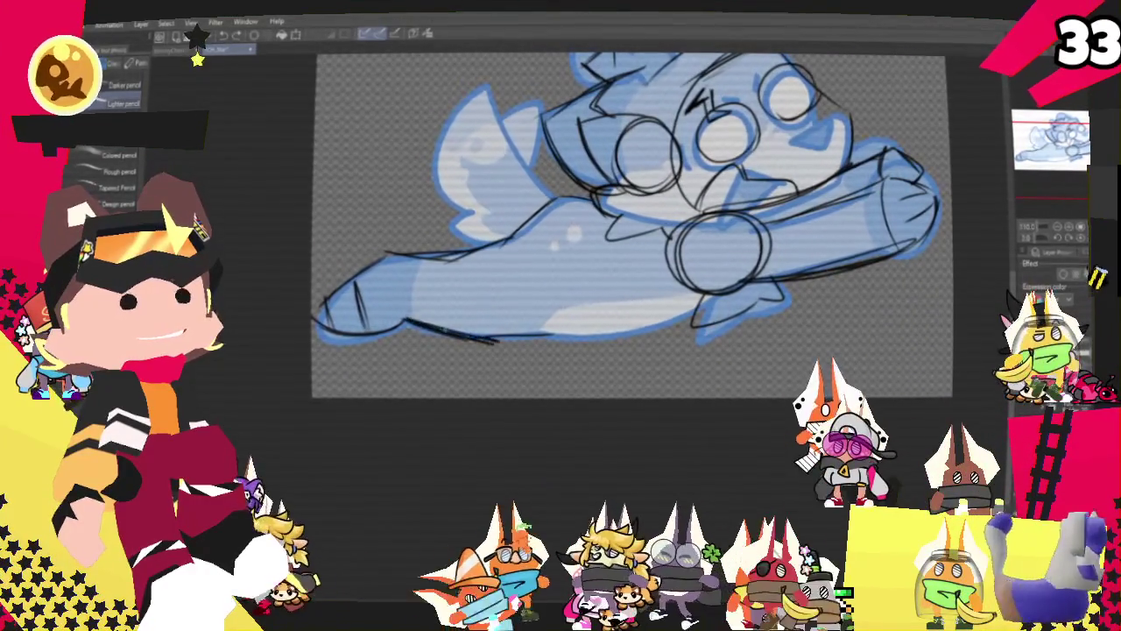
{"action": "key", "text": "p"}
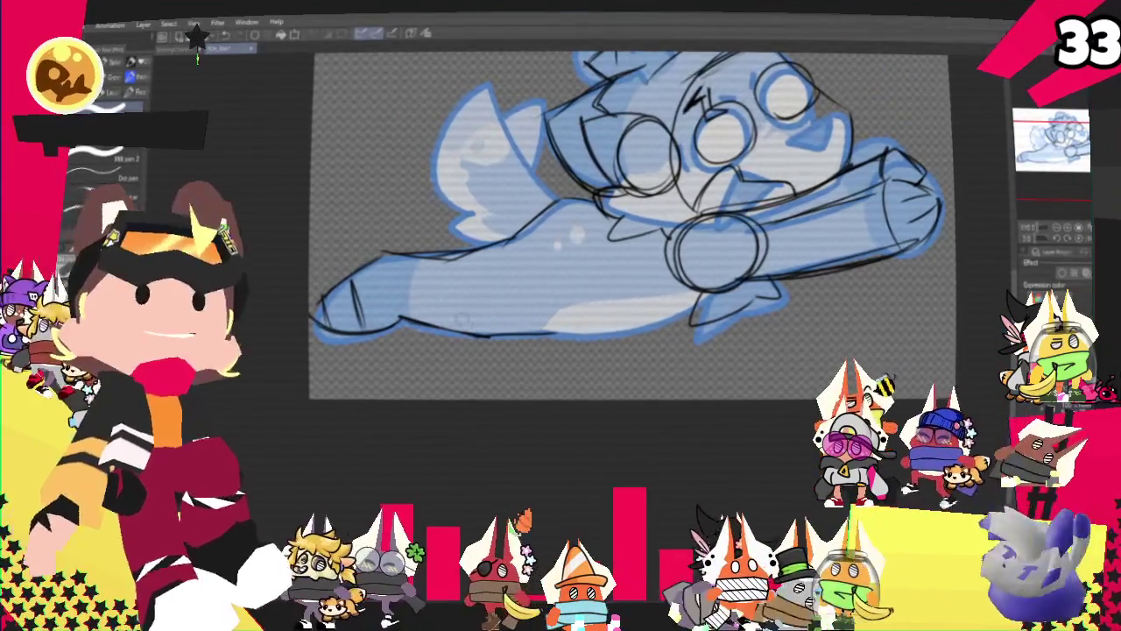
{"action": "key", "text": "p"}
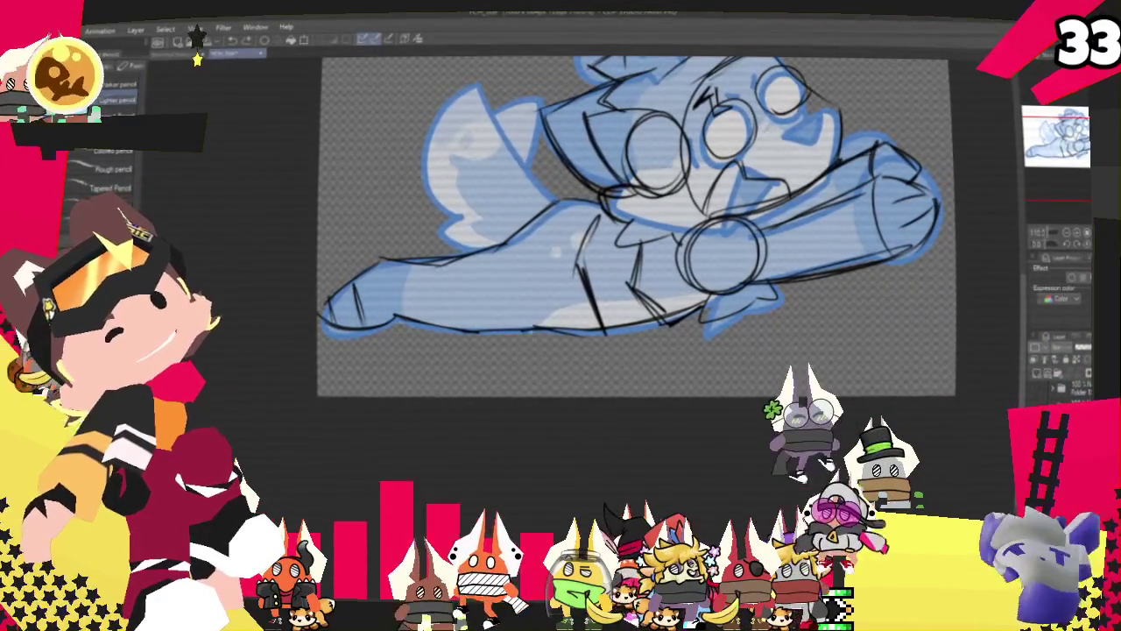
- Draw another construction circle on the lower body, left of the existing circles
{"action": "left_click_drag", "start_coordinate": [530, 224], "coordinate": [525, 226]}
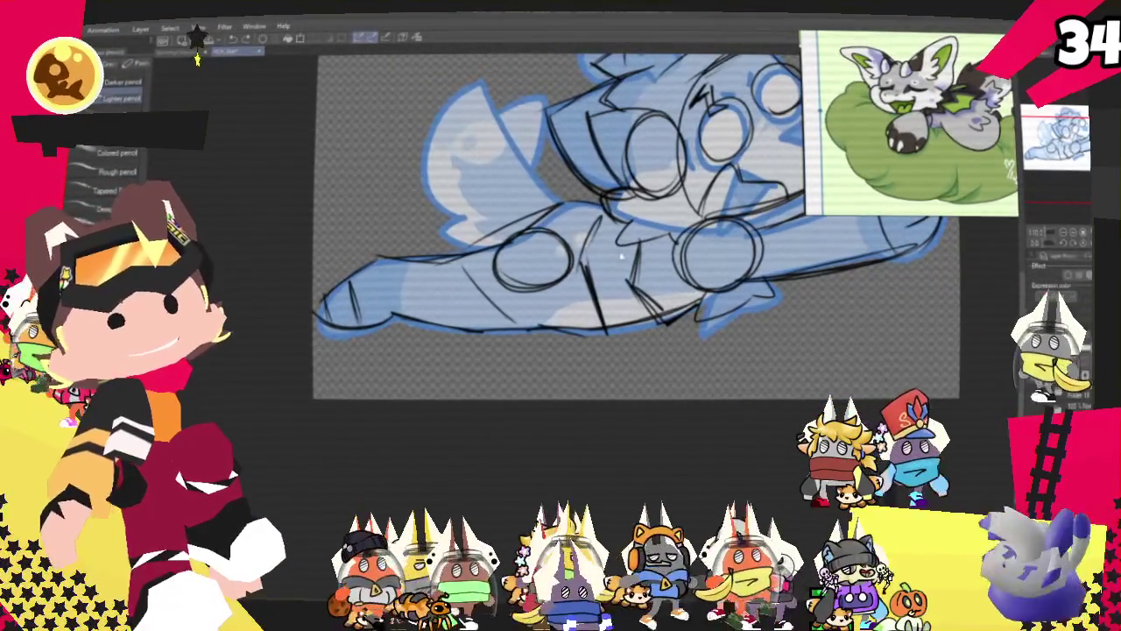
- Start a new empty scene in PureRef, discarding the character reference board
{"action": "scroll", "coordinate": [636, 224], "scroll_direction": "down", "scroll_amount": 2}
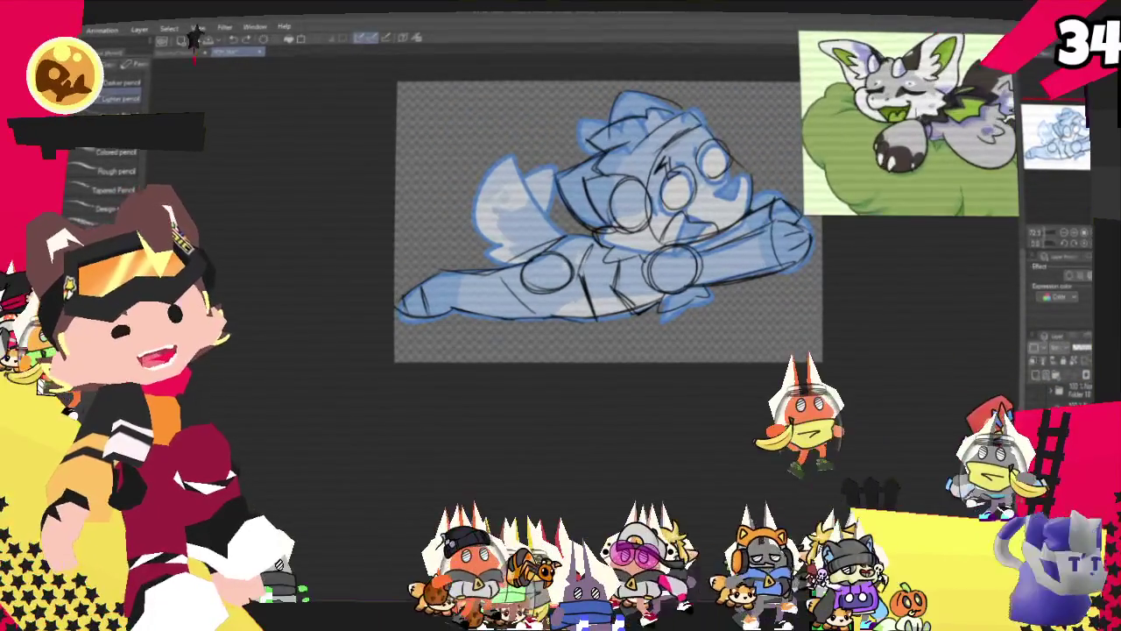
{"action": "right_click", "coordinate": [920, 94]}
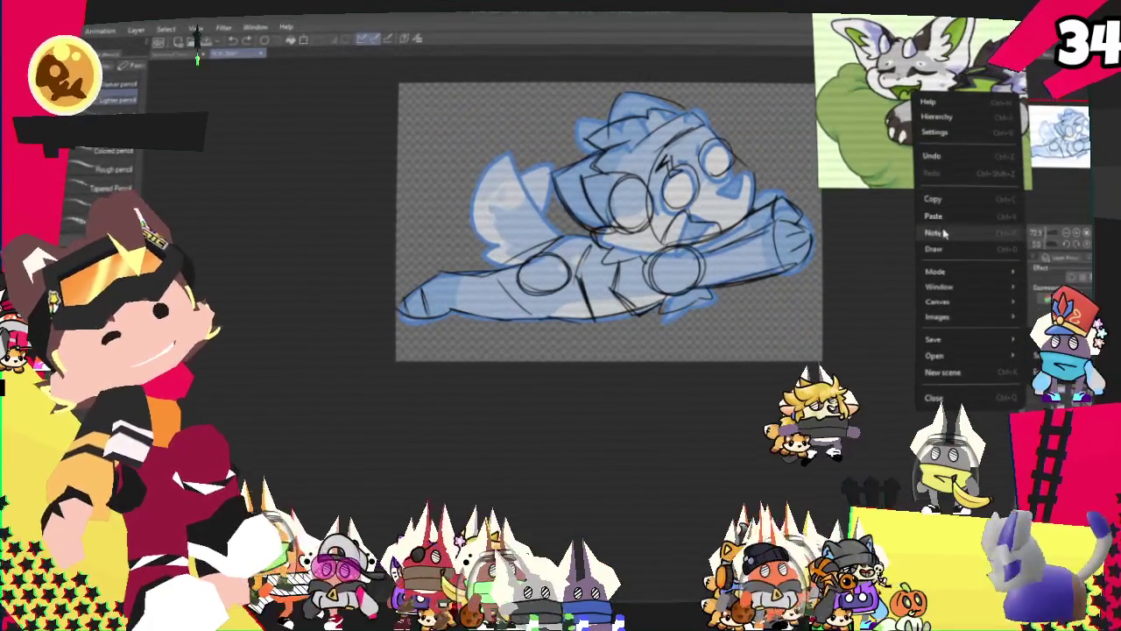
{"action": "left_click", "coordinate": [884, 140]}
{"action": "scroll", "coordinate": [863, 161], "scroll_direction": "down", "scroll_amount": 3}
{"action": "right_click", "coordinate": [886, 182]}
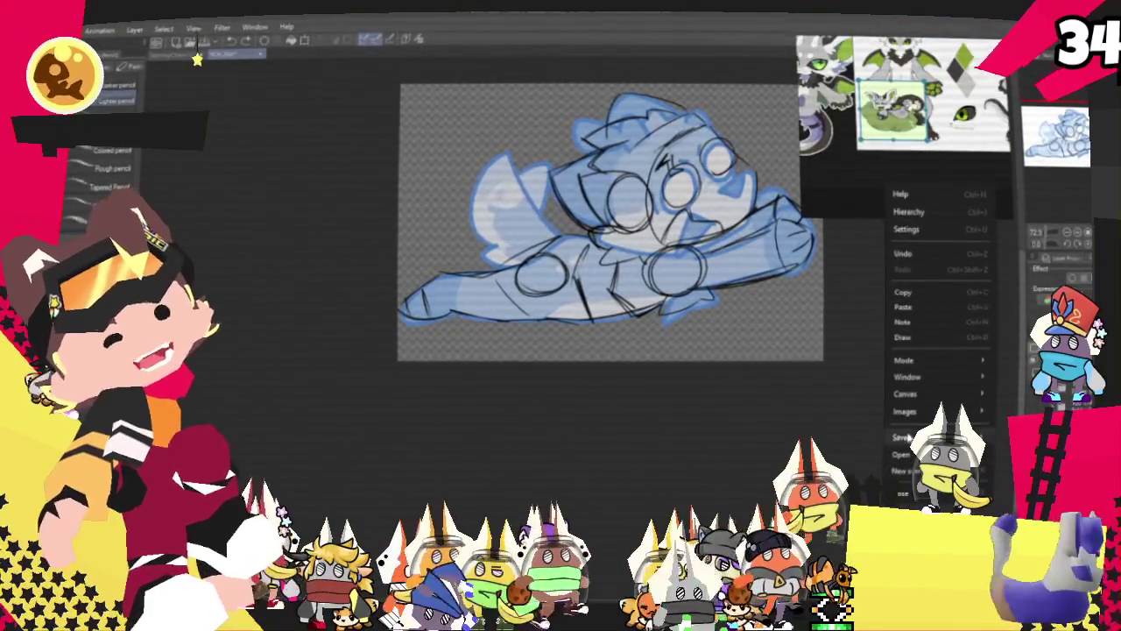
{"action": "left_click", "coordinate": [906, 493]}
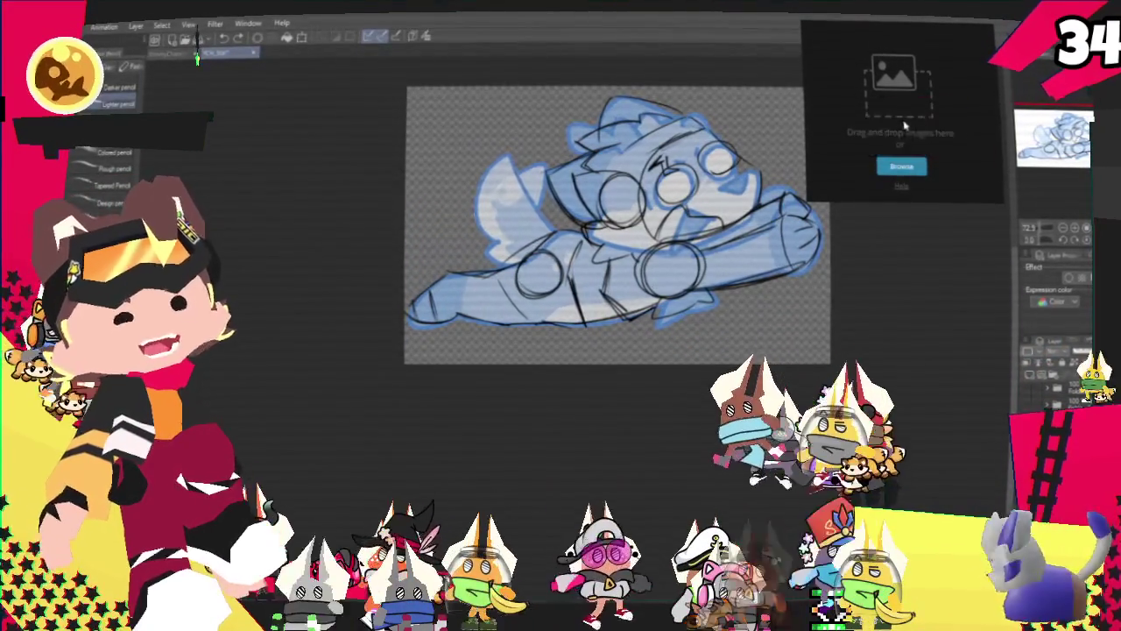
- Drop the orange character reference sheet into PureRef and zoom in on the character
{"action": "left_click_drag", "start_coordinate": [899, 133], "coordinate": [902, 131]}
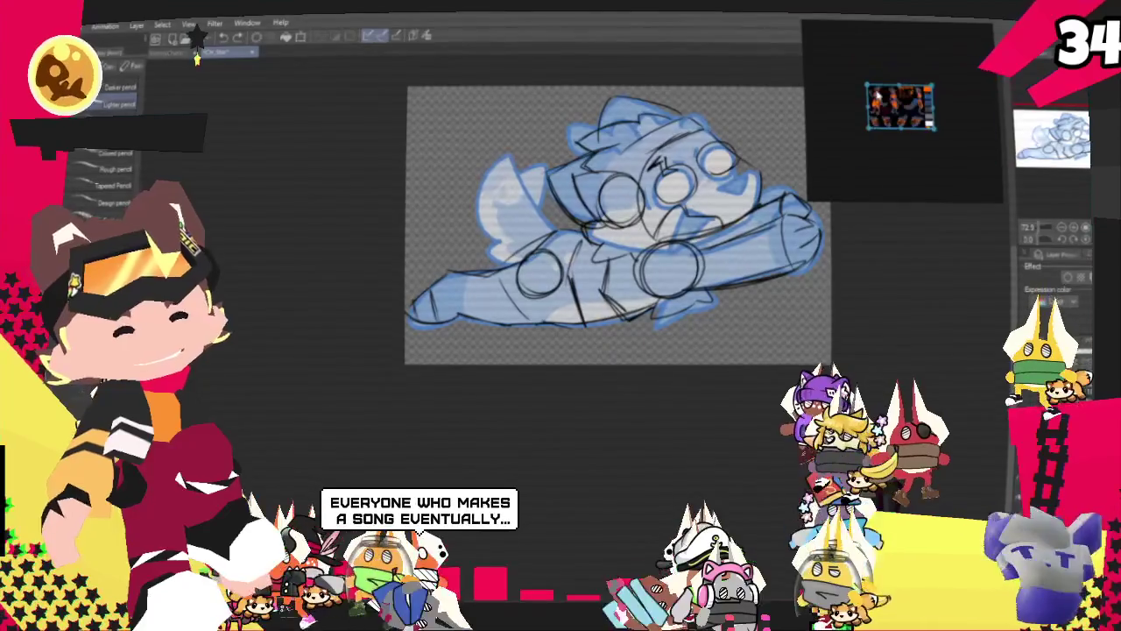
{"action": "scroll", "coordinate": [902, 112], "scroll_direction": "up", "scroll_amount": 2}
{"action": "scroll", "coordinate": [902, 112], "scroll_direction": "up", "scroll_amount": 2}
{"action": "scroll", "coordinate": [902, 112], "scroll_direction": "up", "scroll_amount": 2}
{"action": "scroll", "coordinate": [902, 112], "scroll_direction": "up", "scroll_amount": 1}
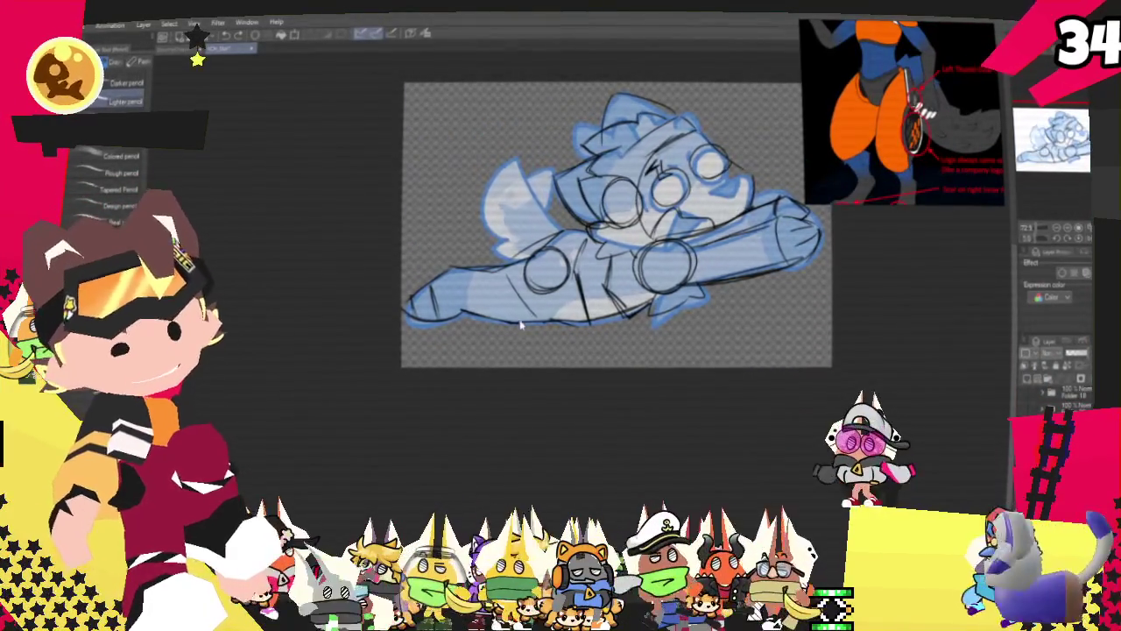
{"action": "scroll", "coordinate": [545, 331], "scroll_direction": "up", "scroll_amount": 1}
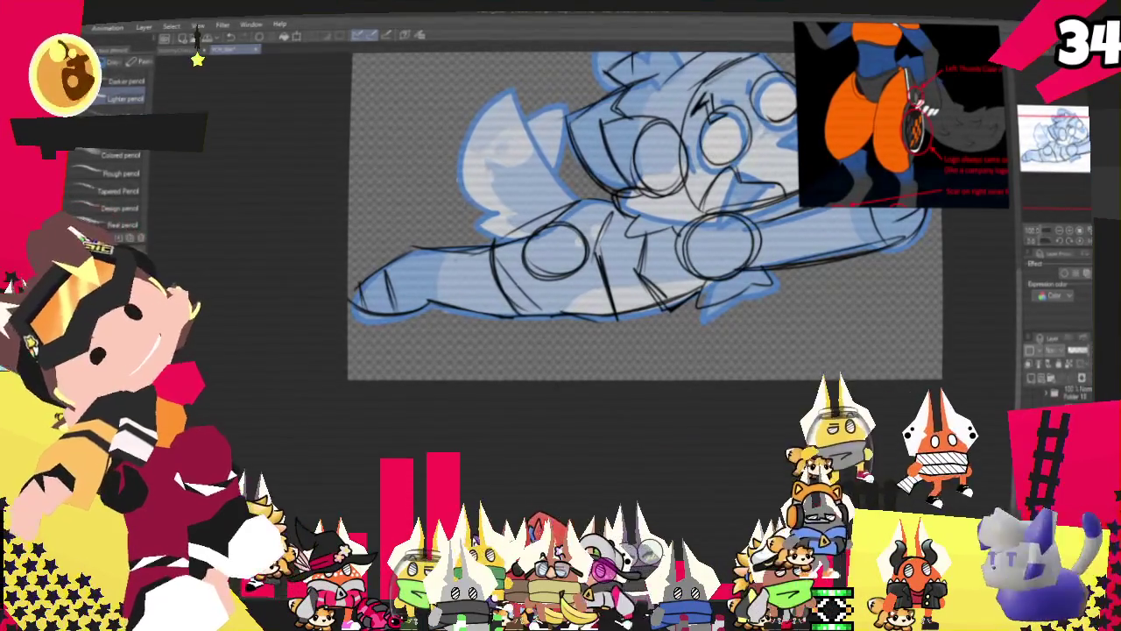
- Undo the loose lower-left sketch circles and recent strokes, returning to the pencil brushes
{"action": "key", "text": "p"}
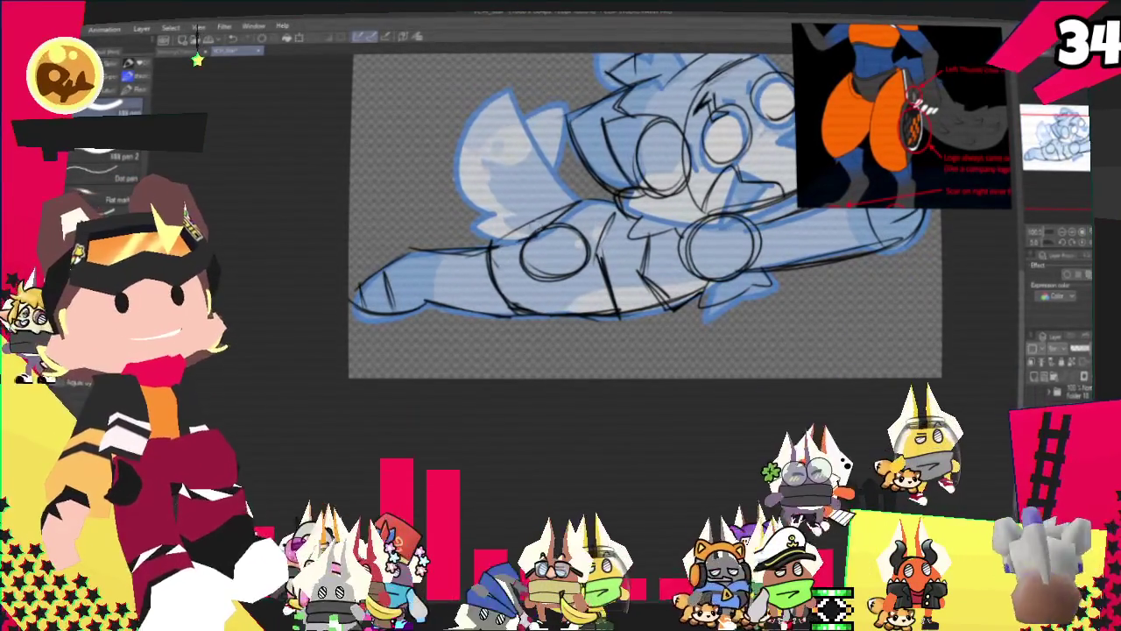
{"action": "key", "text": "ctrl+z"}
{"action": "key", "text": "ctrl+z"}
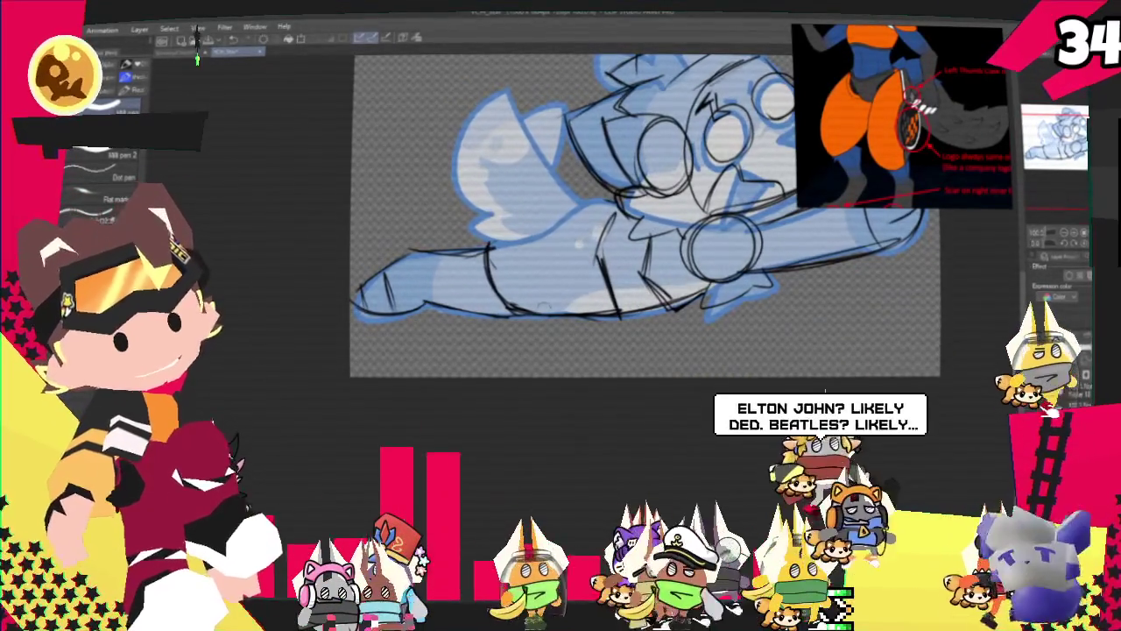
{"action": "key", "text": "p"}
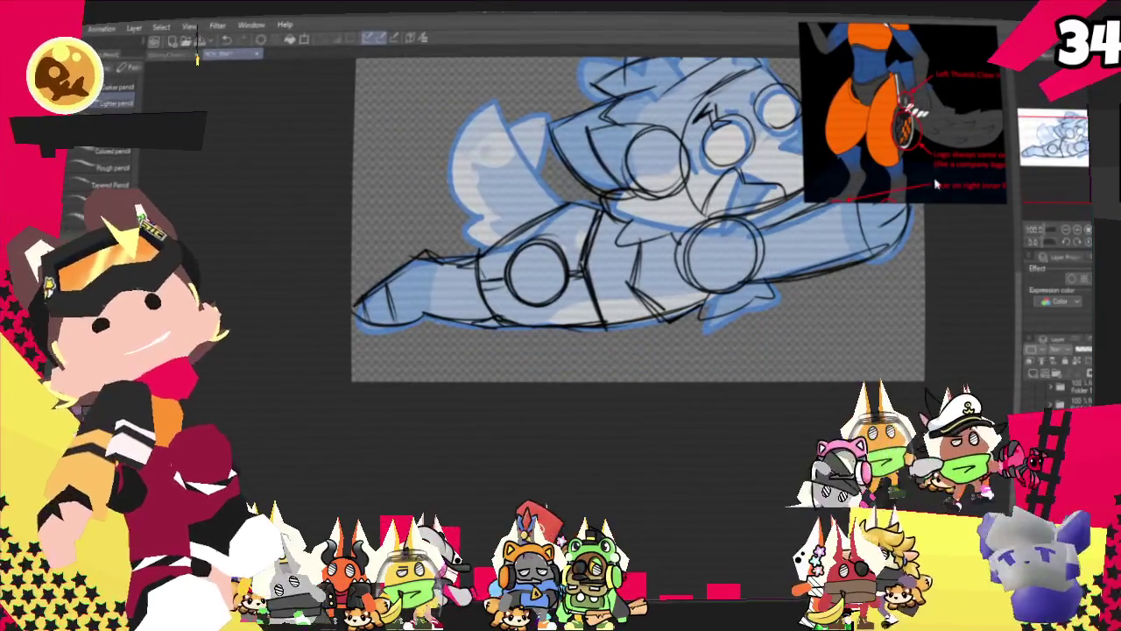
{"action": "key", "text": "ctrl+z"}
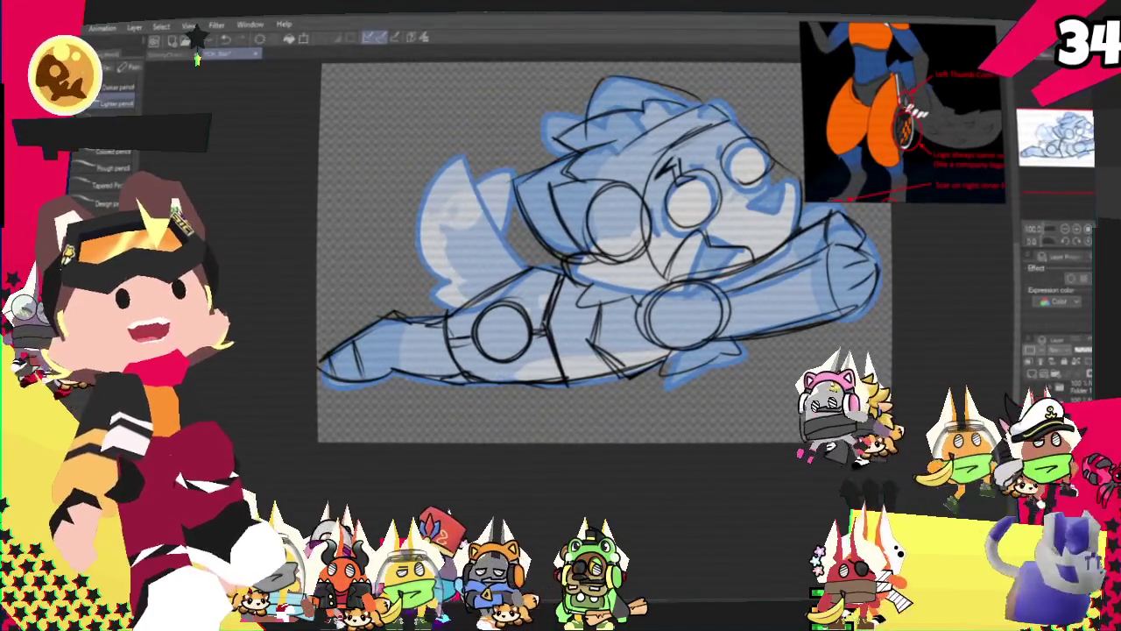
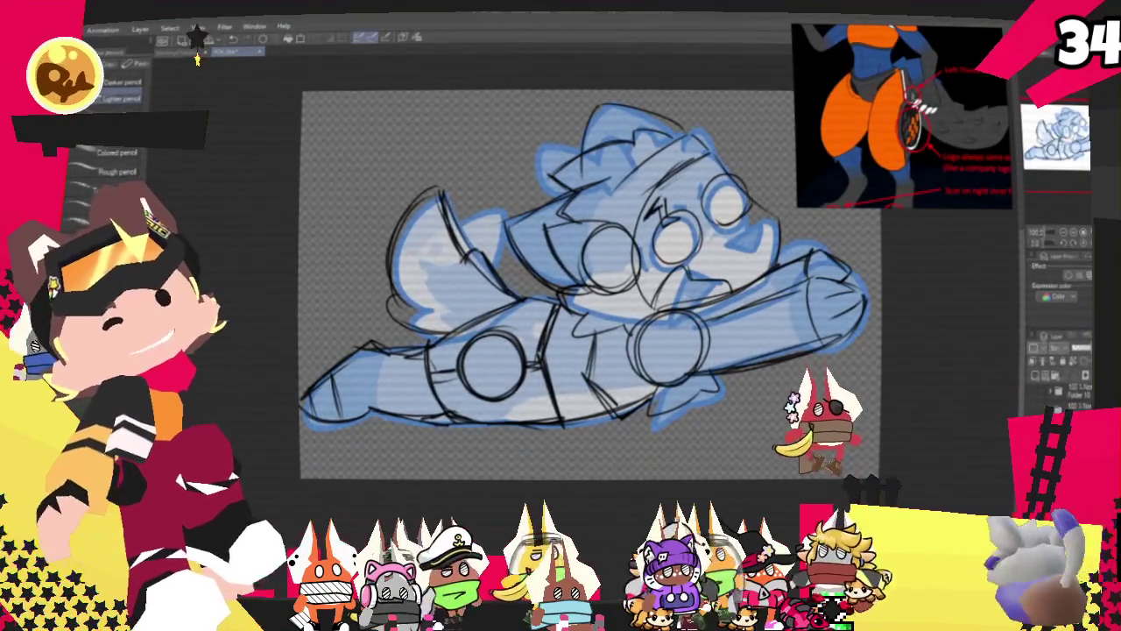
- Lasso-select the fist at the tip of the character's outstretched arm
{"action": "scroll", "coordinate": [650, 423], "scroll_direction": "down", "scroll_amount": 1}
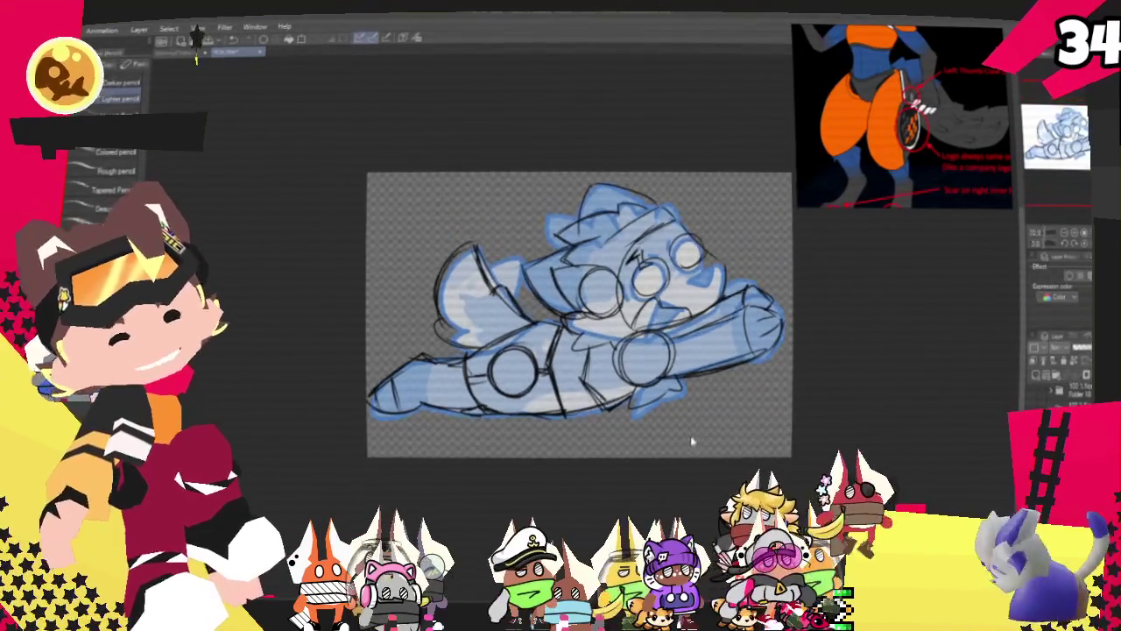
{"action": "scroll", "coordinate": [666, 430], "scroll_direction": "up", "scroll_amount": 3}
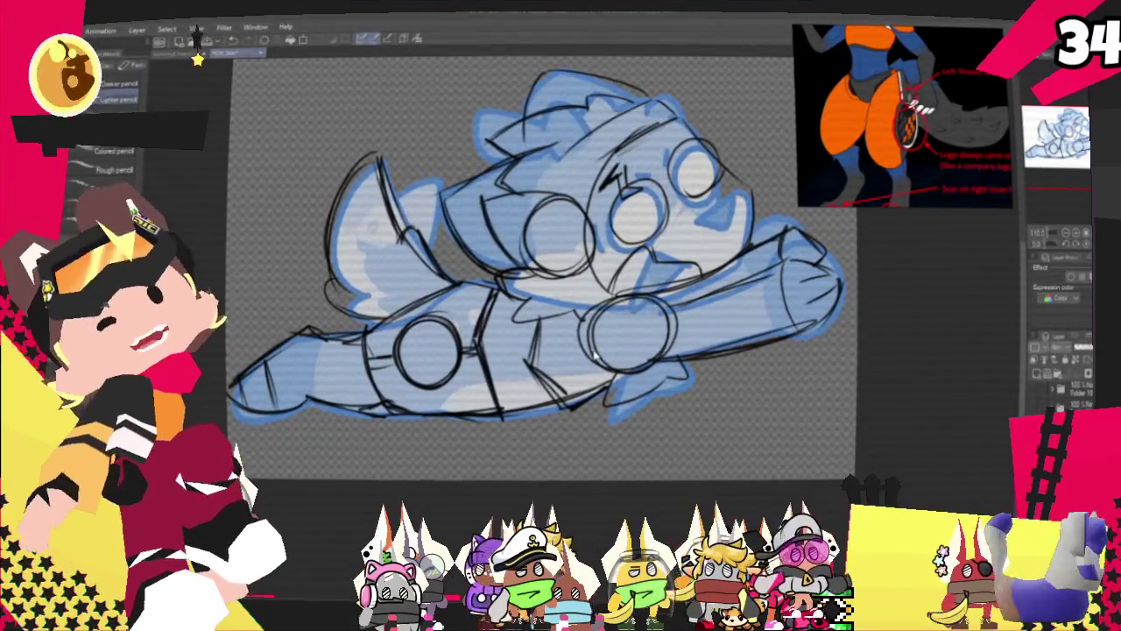
{"action": "left_click_drag", "start_coordinate": [595, 355], "coordinate": [569, 407]}
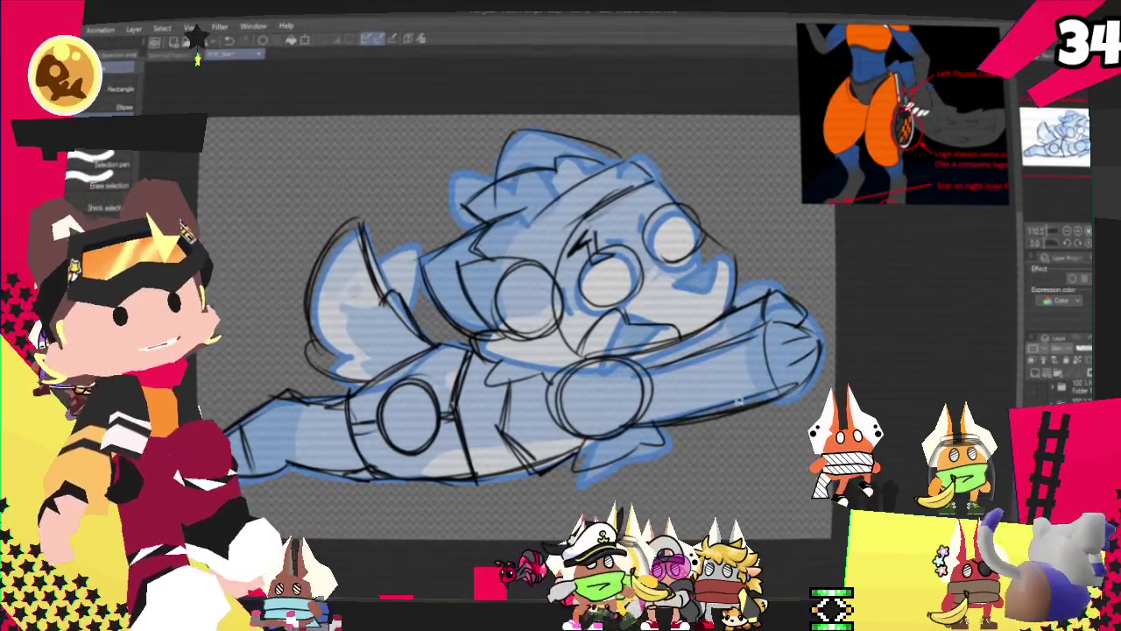
{"action": "left_click_drag", "start_coordinate": [837, 333], "coordinate": [832, 343]}
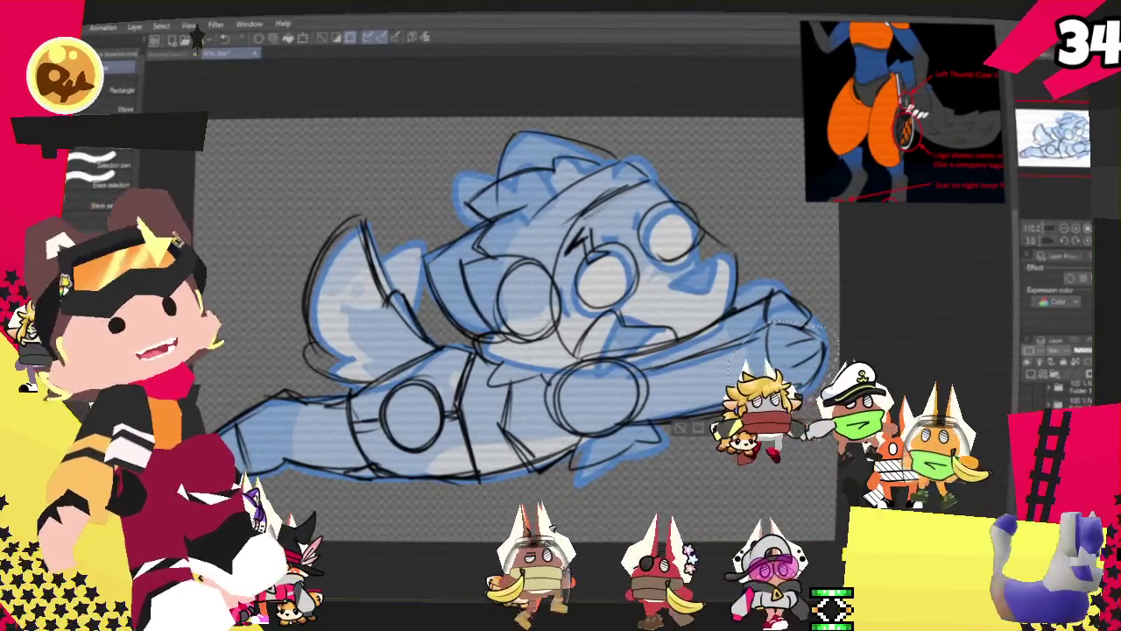
- Transform and commit the selected fist, then hide the blue fill under the sketch
{"action": "key", "text": "ctrl+t"}
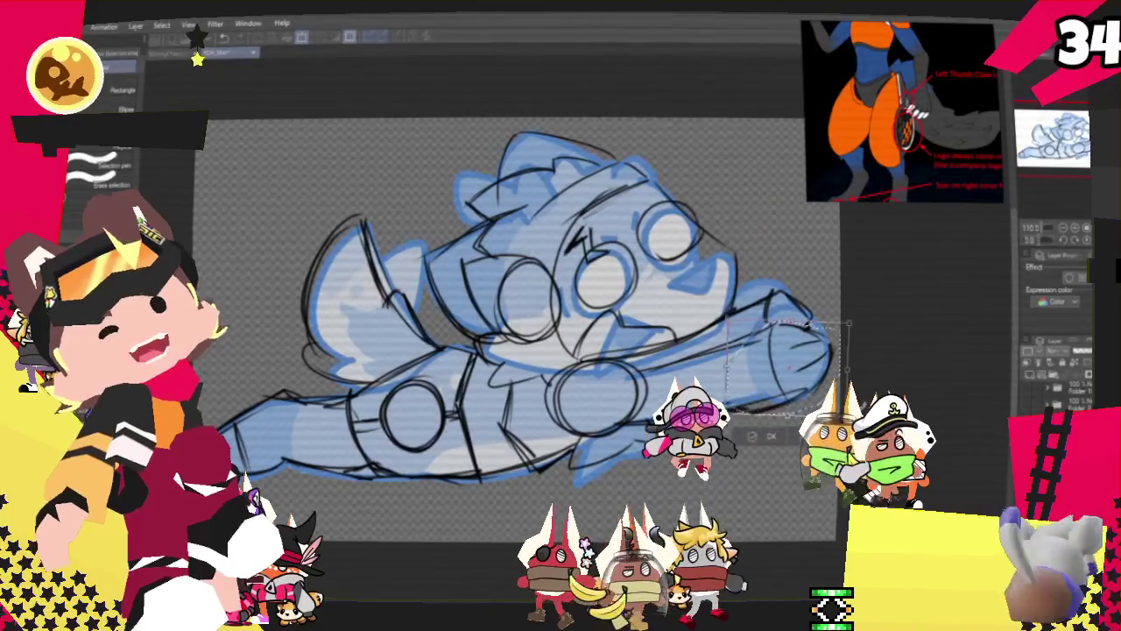
{"action": "left_click", "coordinate": [773, 435]}
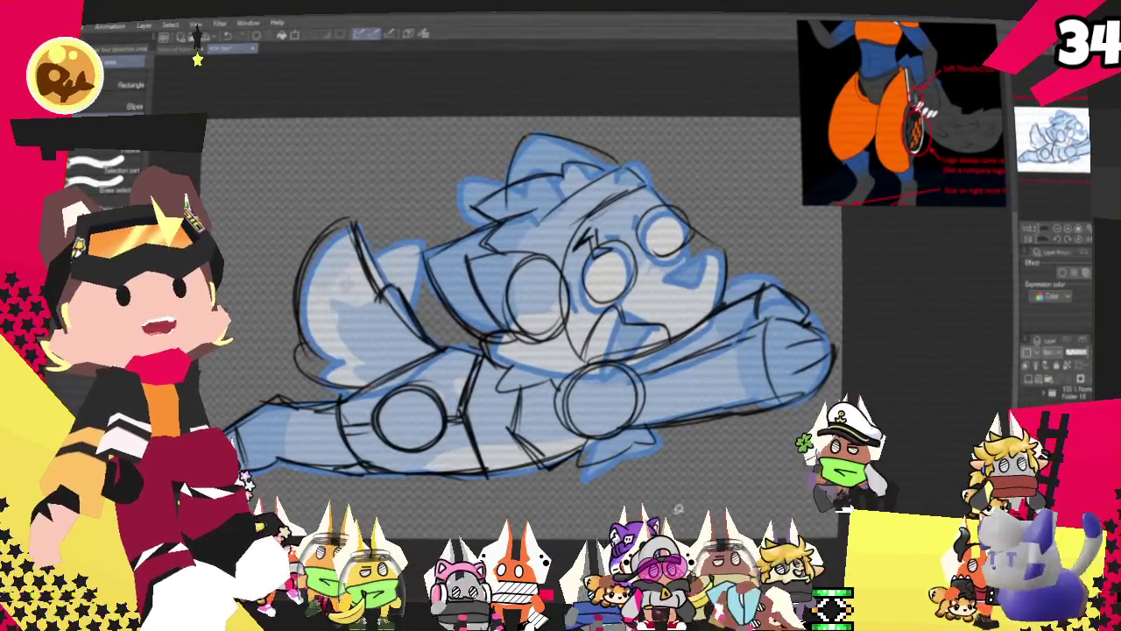
{"action": "key", "text": "ctrl+minus"}
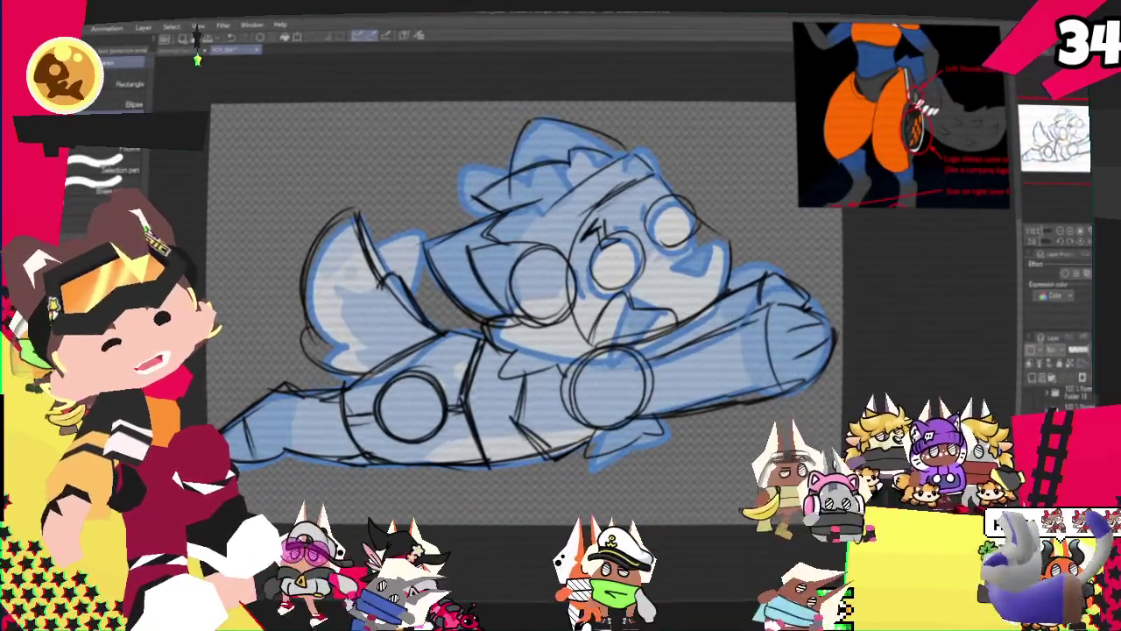
{"action": "key", "text": "ctrl+z"}
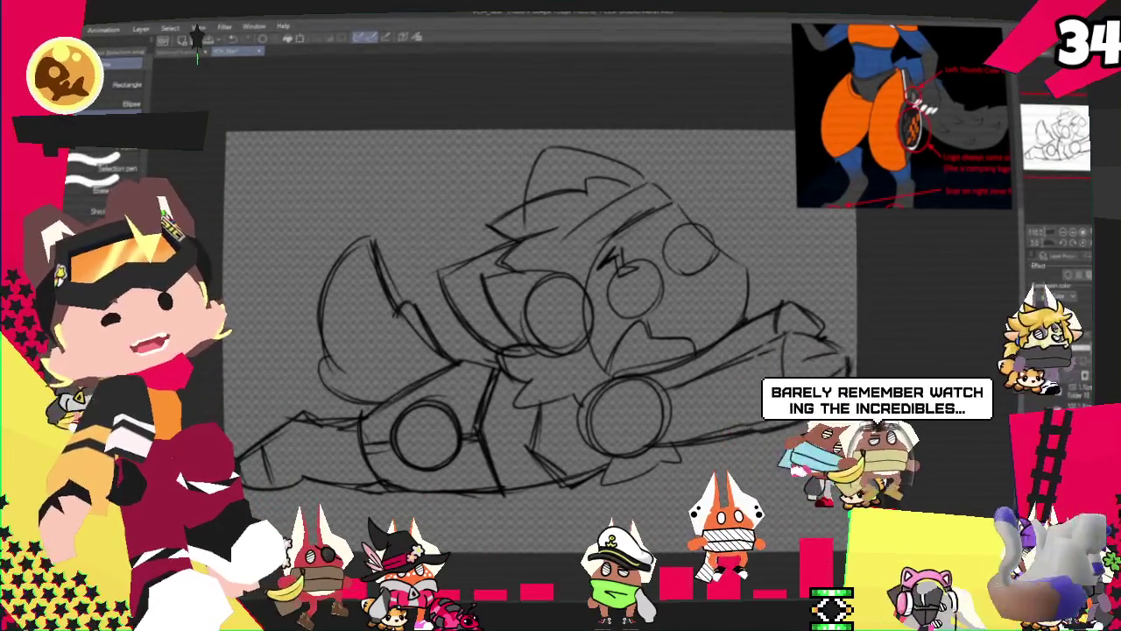
- Tint the sketch layer blue with Layer color and begin inking the arm's top edge with the pen
{"action": "key", "text": "p"}
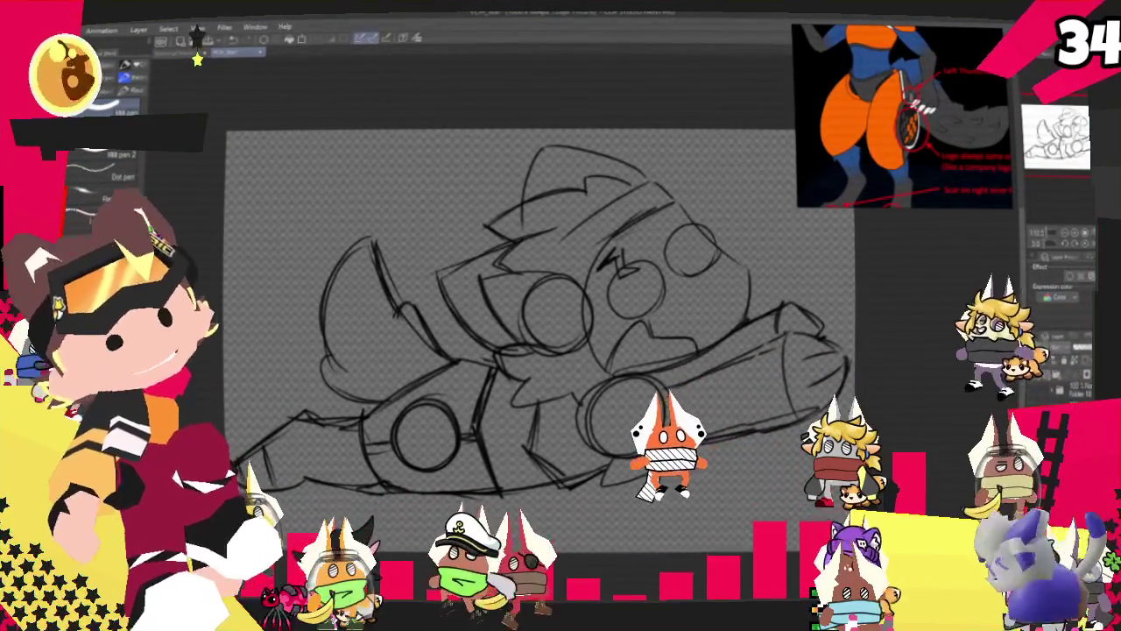
{"action": "left_click", "coordinate": [1056, 375]}
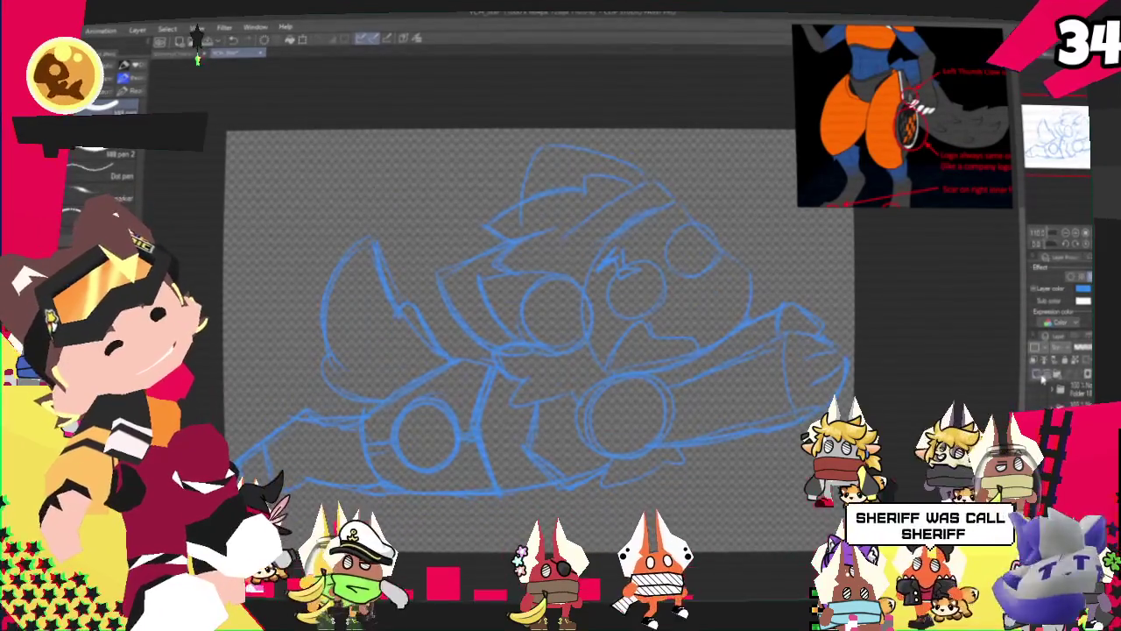
{"action": "scroll", "coordinate": [538, 306], "scroll_direction": "down", "scroll_amount": 2}
{"action": "scroll", "coordinate": [538, 307], "scroll_direction": "down", "scroll_amount": 1}
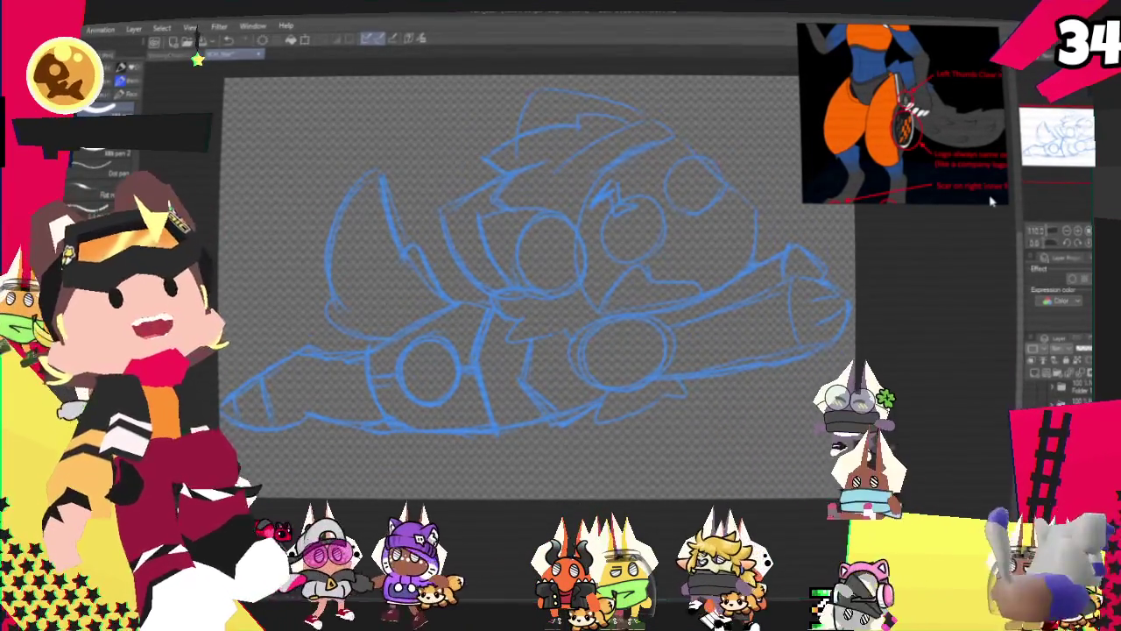
{"action": "left_click_drag", "start_coordinate": [526, 262], "coordinate": [447, 250]}
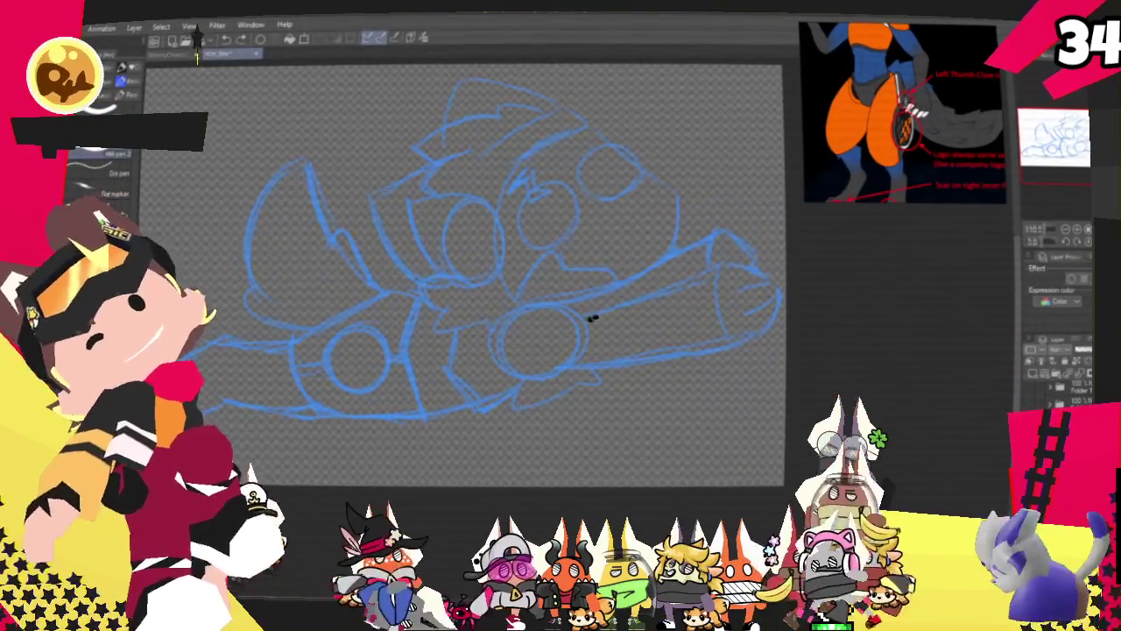
{"action": "left_click_drag", "start_coordinate": [594, 318], "coordinate": [723, 267]}
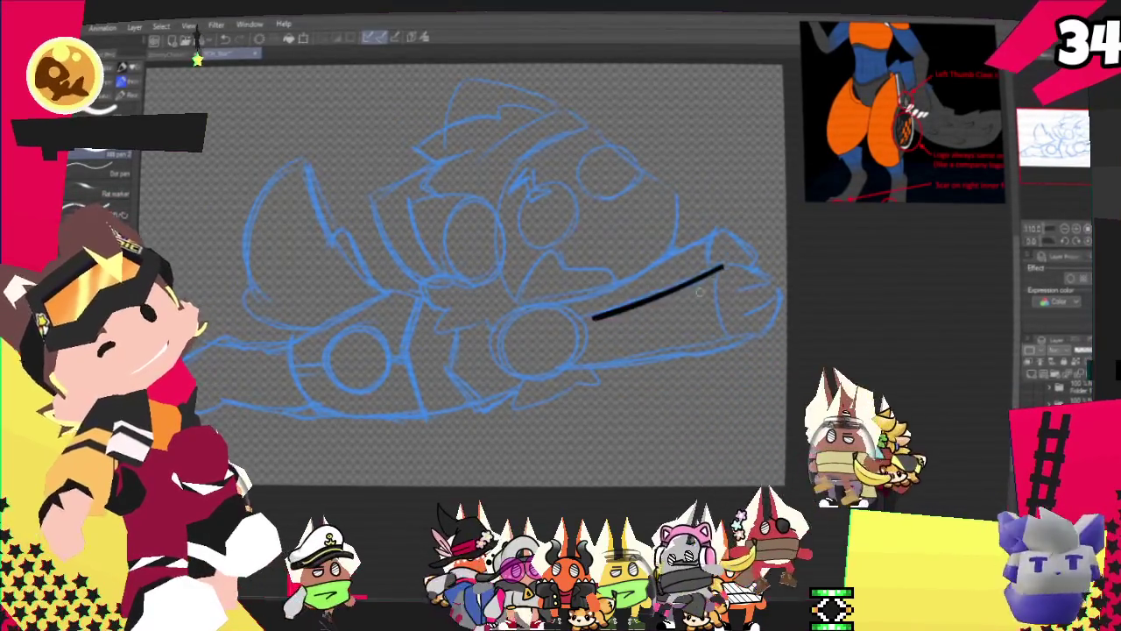
{"action": "left_click_drag", "start_coordinate": [578, 318], "coordinate": [721, 264]}
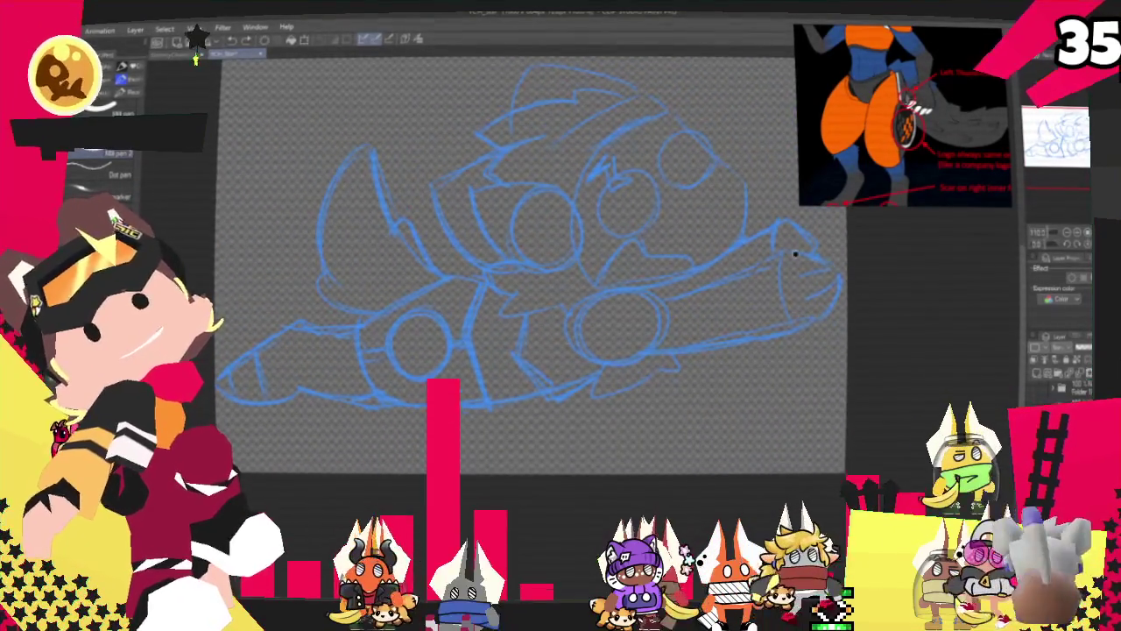
{"action": "left_click_drag", "start_coordinate": [780, 260], "coordinate": [841, 280]}
- Ink the forearm's upper line from the fist, undoing the failed fist-curve attempts
{"action": "key", "text": "ctrl+z"}
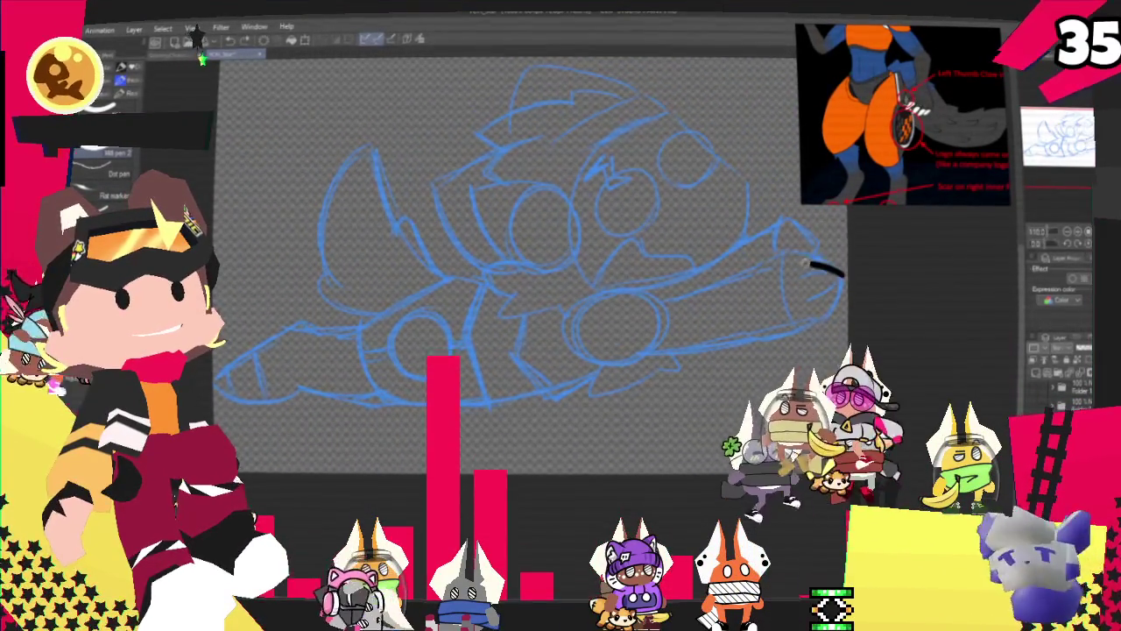
{"action": "mouse_move", "coordinate": [776, 260]}
{"action": "left_mouse_down"}
{"action": "mouse_move", "coordinate": [839, 270]}
{"action": "mouse_move", "coordinate": [824, 308]}
{"action": "left_mouse_up"}
{"action": "key", "text": "ctrl+z"}
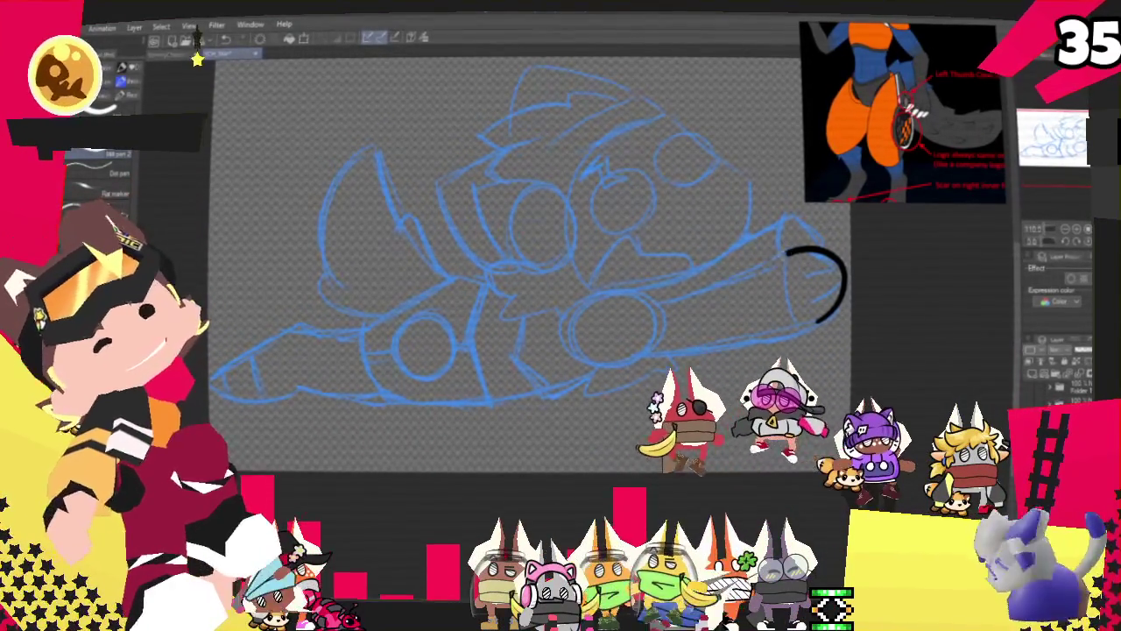
{"action": "left_click_drag", "start_coordinate": [788, 259], "coordinate": [647, 316]}
{"action": "key", "text": "ctrl+z"}
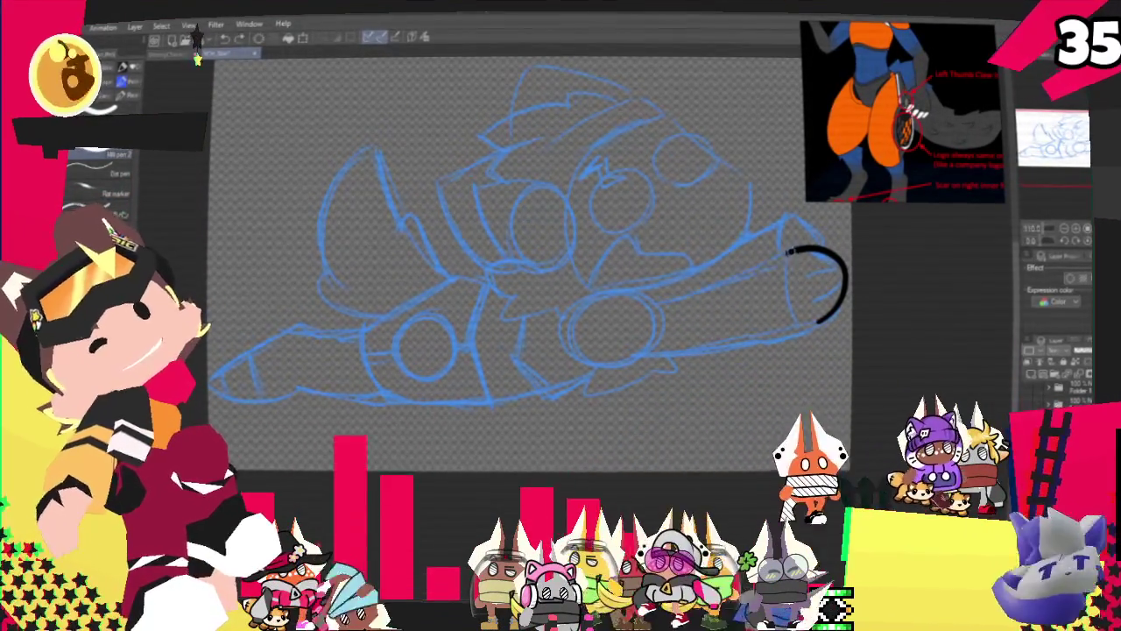
{"action": "left_click_drag", "start_coordinate": [793, 252], "coordinate": [672, 303]}
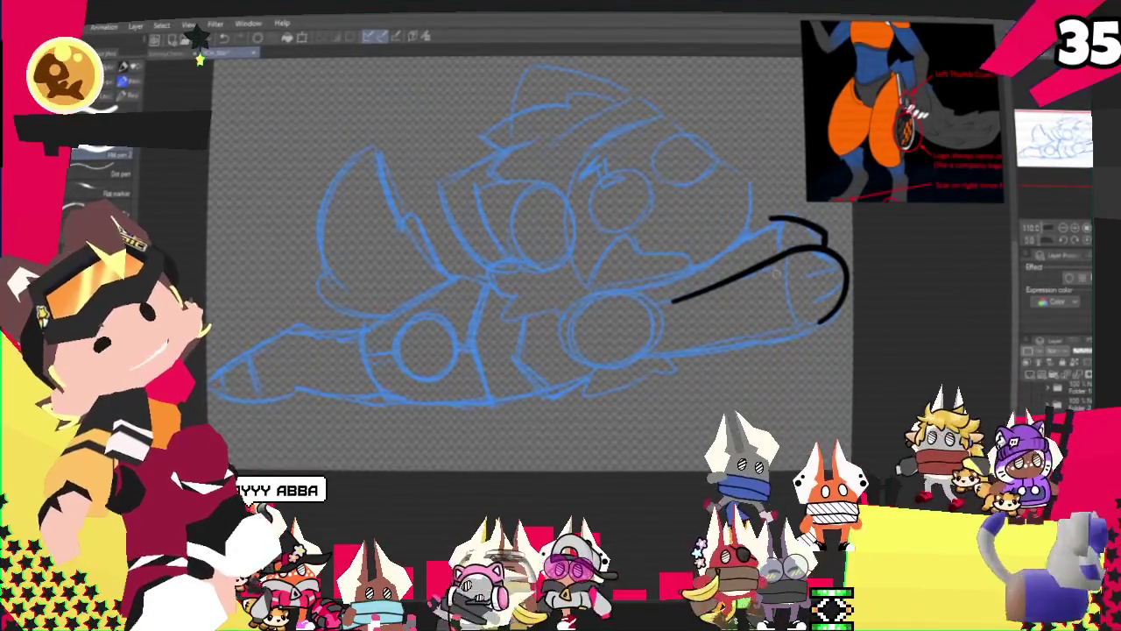
- Add a short stroke above the fist, extend the upper forearm line back, and remove the lower stroke
{"action": "left_click_drag", "start_coordinate": [784, 214], "coordinate": [832, 235]}
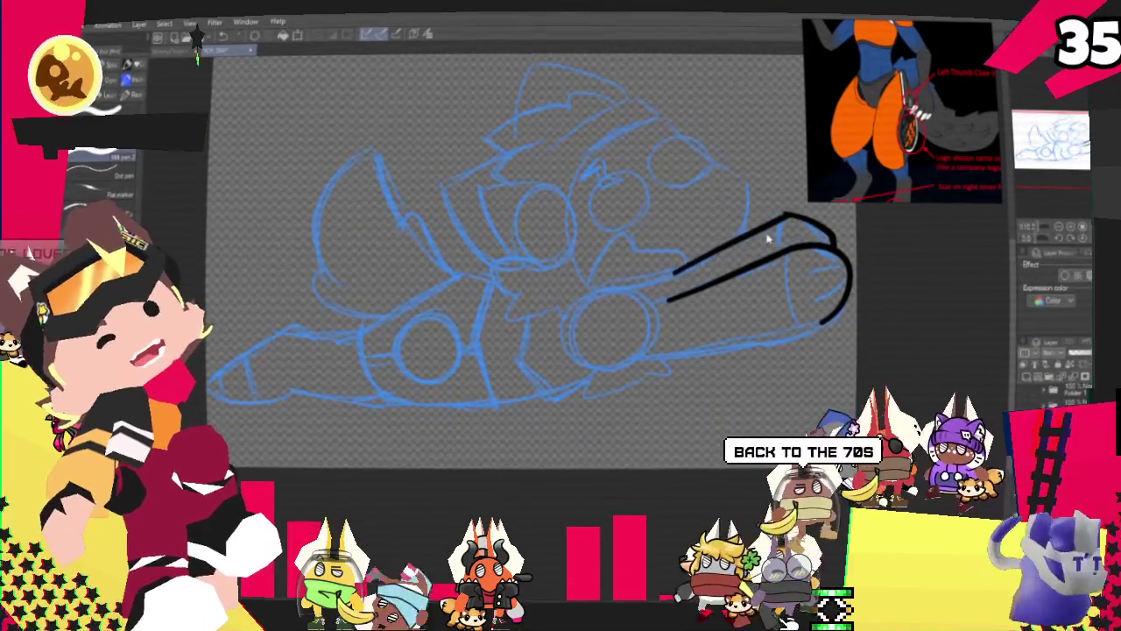
{"action": "left_click_drag", "start_coordinate": [646, 279], "coordinate": [786, 219]}
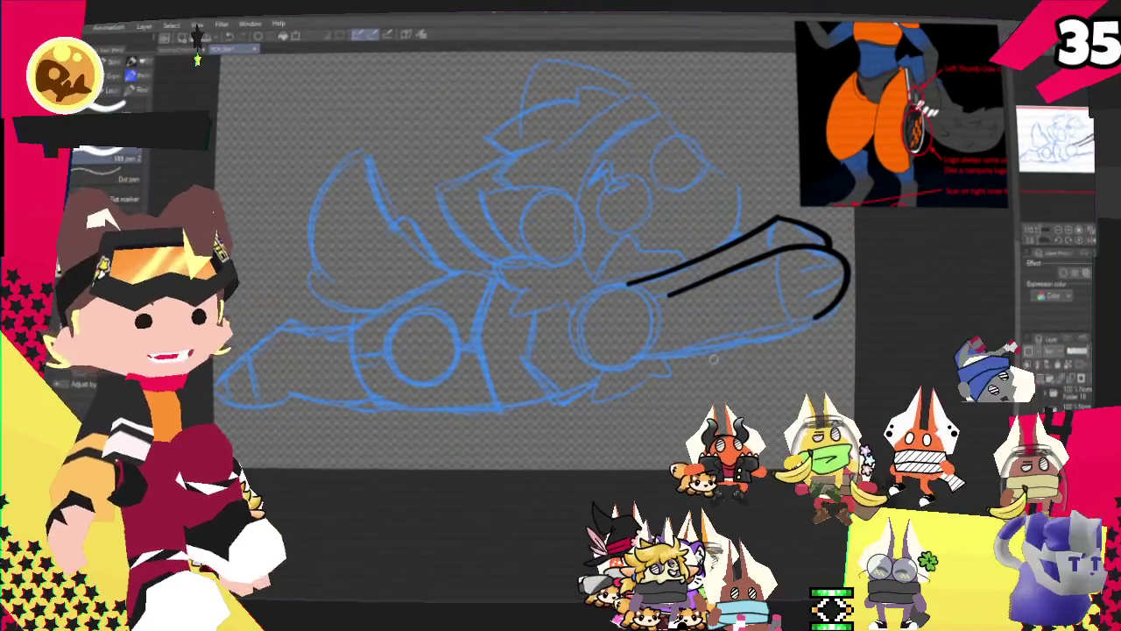
{"action": "scroll", "coordinate": [713, 358], "scroll_direction": "down", "scroll_amount": 2}
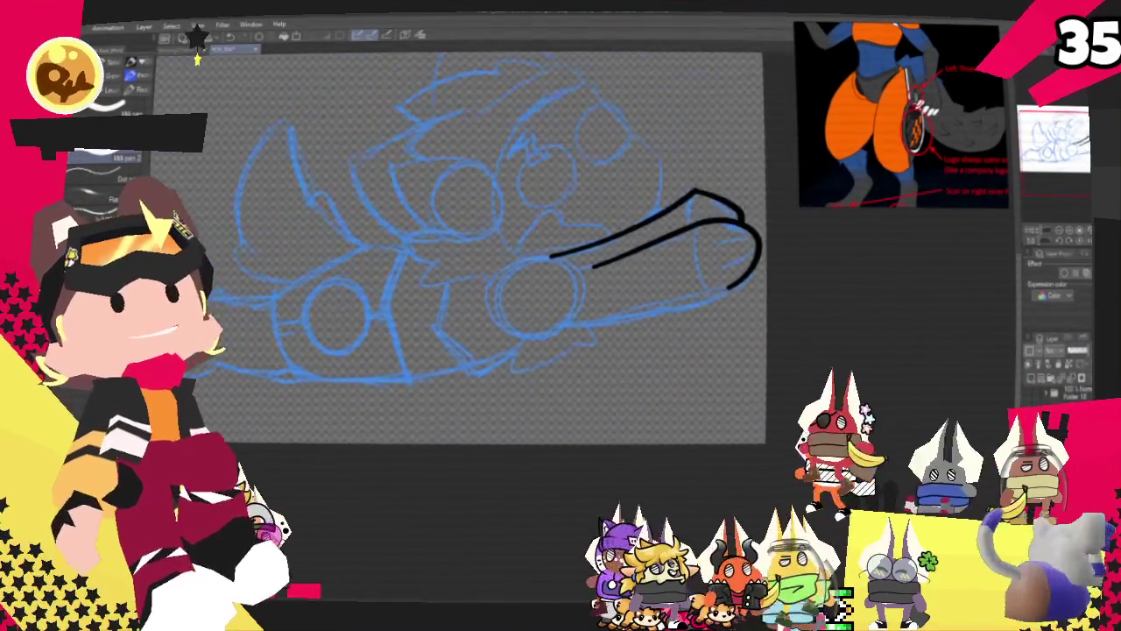
{"action": "left_click", "coordinate": [197, 37]}
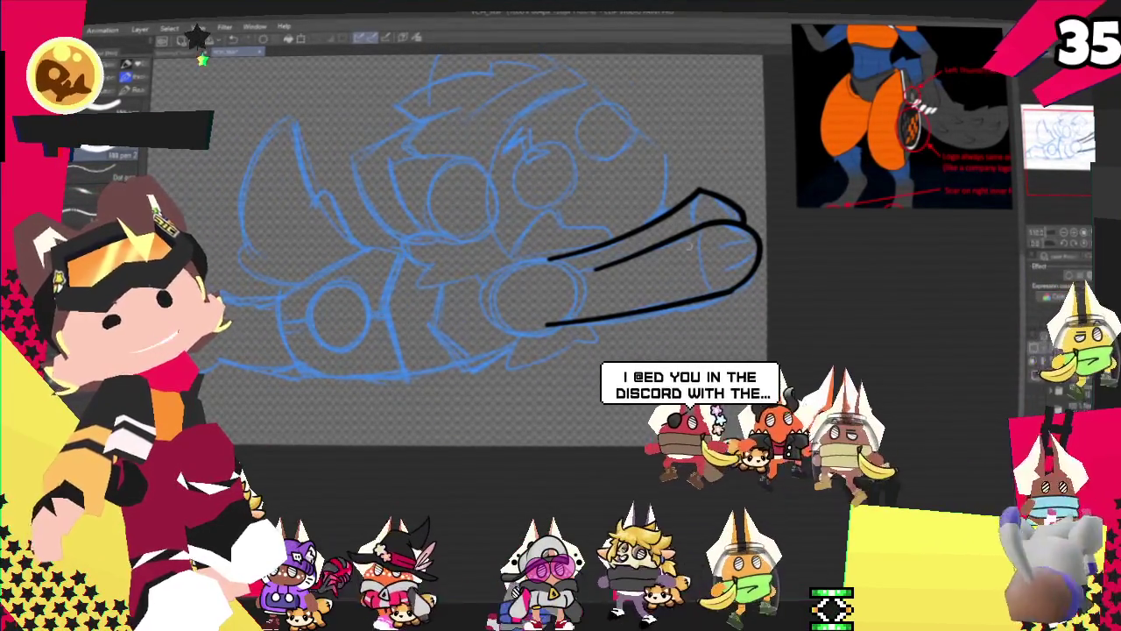
- Ink the fist's curved tip and the finger lines inside it in black
{"action": "left_click_drag", "start_coordinate": [702, 226], "coordinate": [729, 291]}
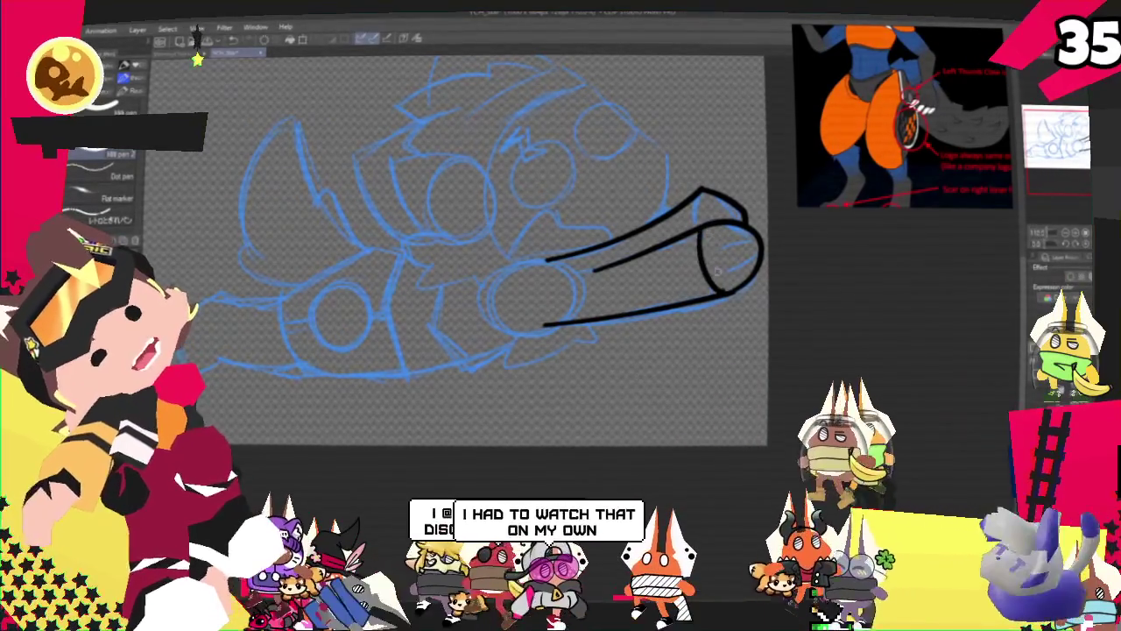
{"action": "left_click_drag", "start_coordinate": [704, 229], "coordinate": [720, 295]}
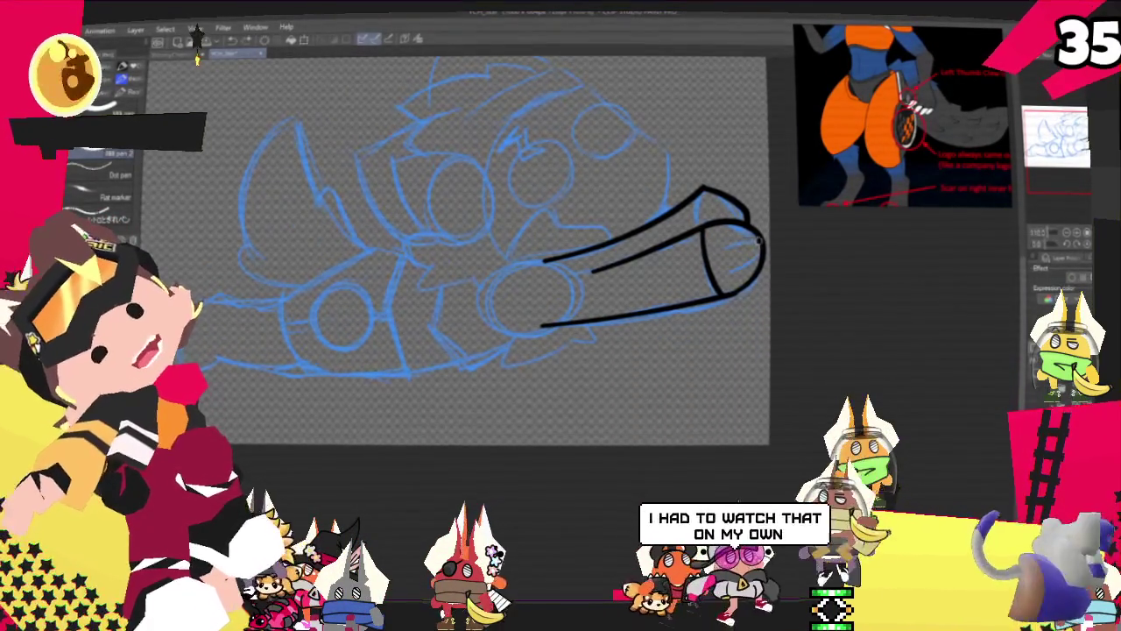
{"action": "left_click_drag", "start_coordinate": [737, 268], "coordinate": [762, 257]}
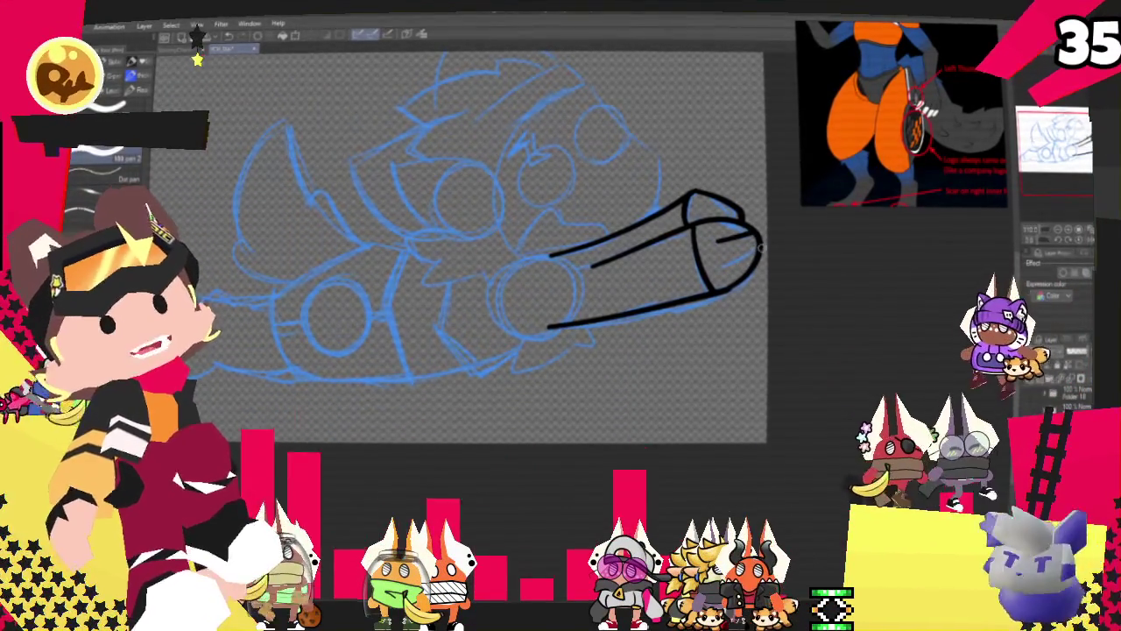
{"action": "mouse_move", "coordinate": [726, 249]}
{"action": "left_mouse_down"}
{"action": "mouse_move", "coordinate": [757, 240]}
{"action": "mouse_move", "coordinate": [755, 254]}
{"action": "left_mouse_up"}
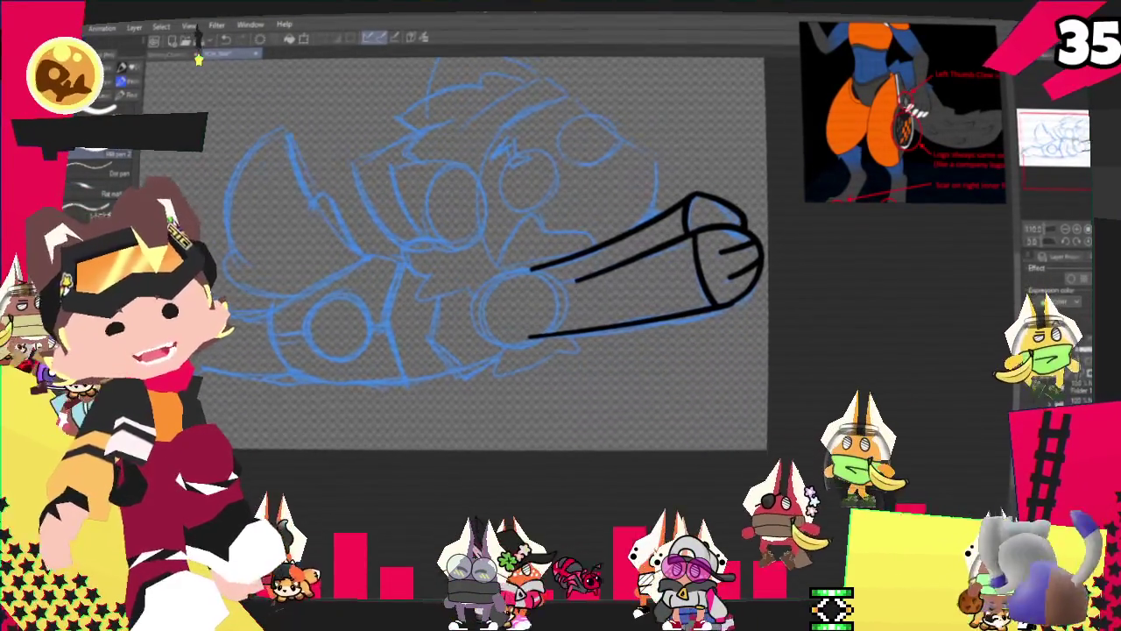
{"action": "mouse_move", "coordinate": [491, 263]}
{"action": "left_mouse_down"}
{"action": "mouse_move", "coordinate": [528, 251]}
{"action": "mouse_move", "coordinate": [526, 272]}
{"action": "left_mouse_up"}
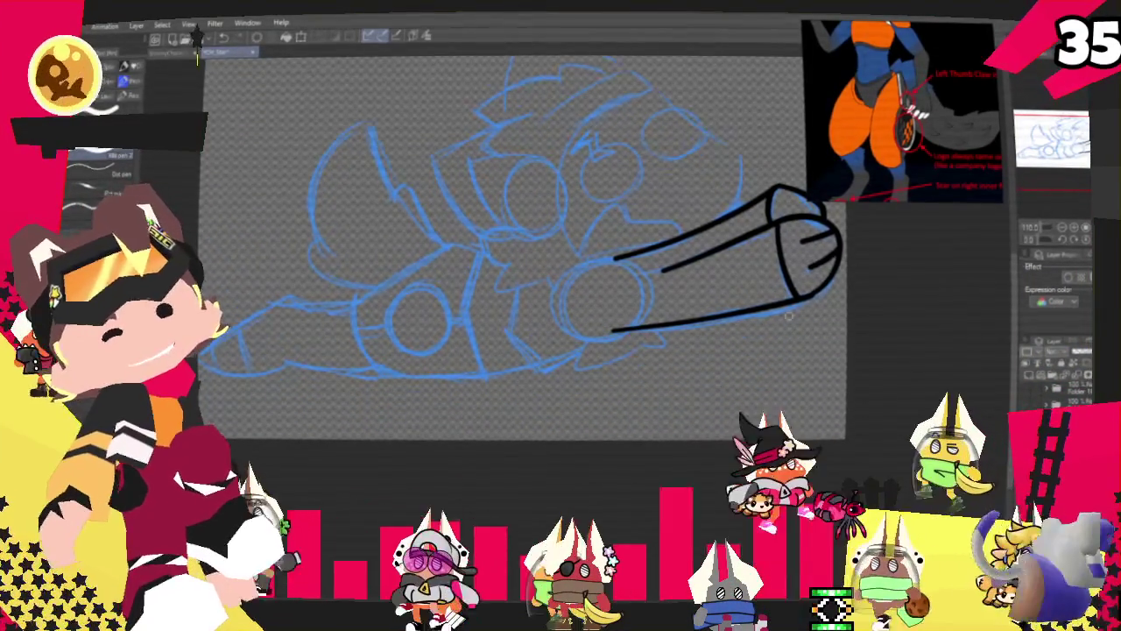
{"action": "left_click_drag", "start_coordinate": [490, 263], "coordinate": [510, 252]}
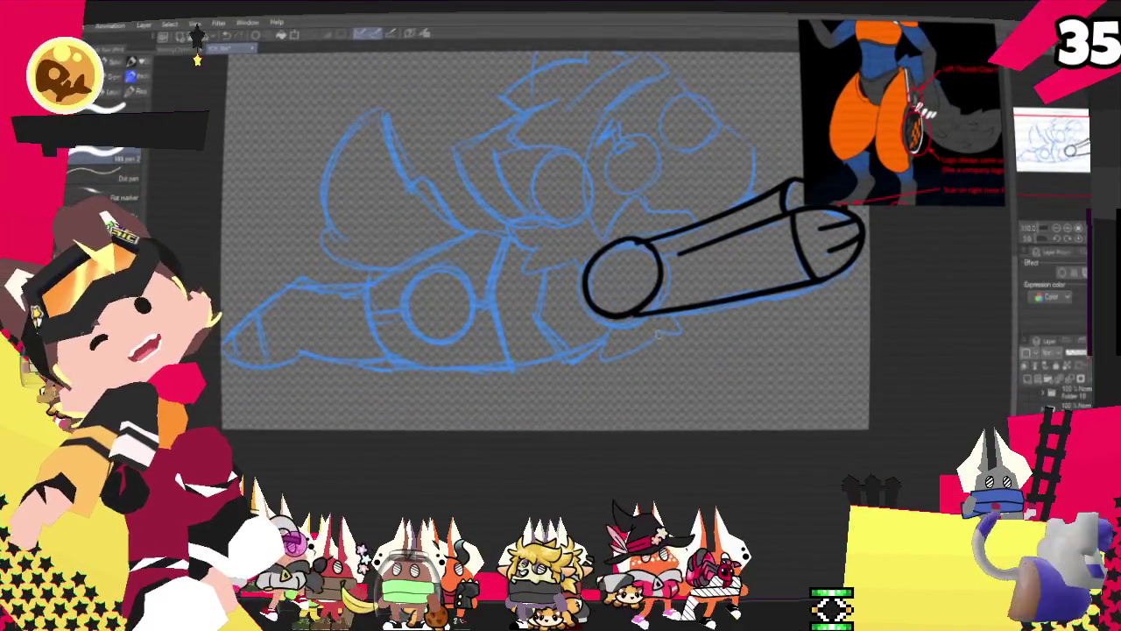
- Ink a circle at the arm's rear end and close the gap in its upper outline
{"action": "left_click_drag", "start_coordinate": [637, 313], "coordinate": [649, 308]}
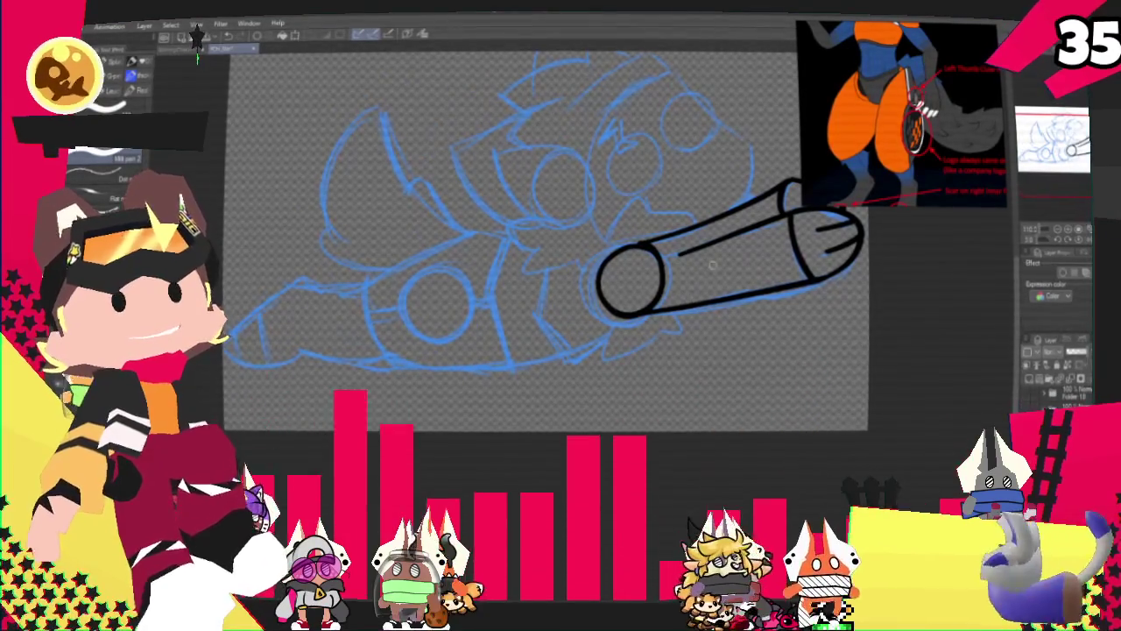
{"action": "key", "text": "ctrl+z"}
{"action": "left_click_drag", "start_coordinate": [630, 249], "coordinate": [652, 312]}
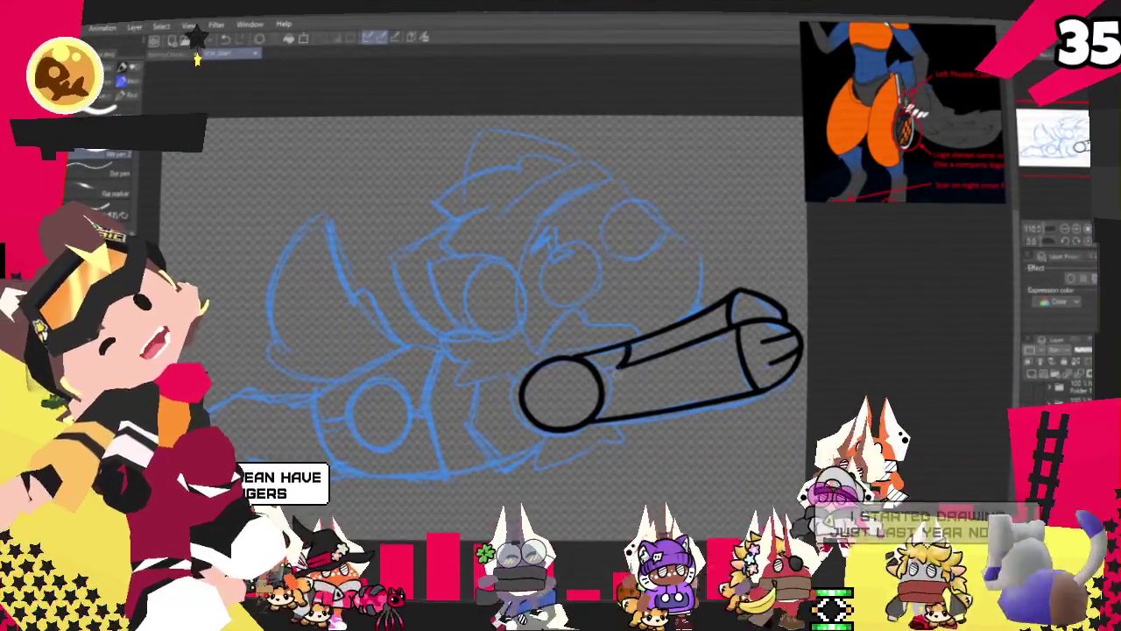
{"action": "left_click_drag", "start_coordinate": [595, 371], "coordinate": [627, 354]}
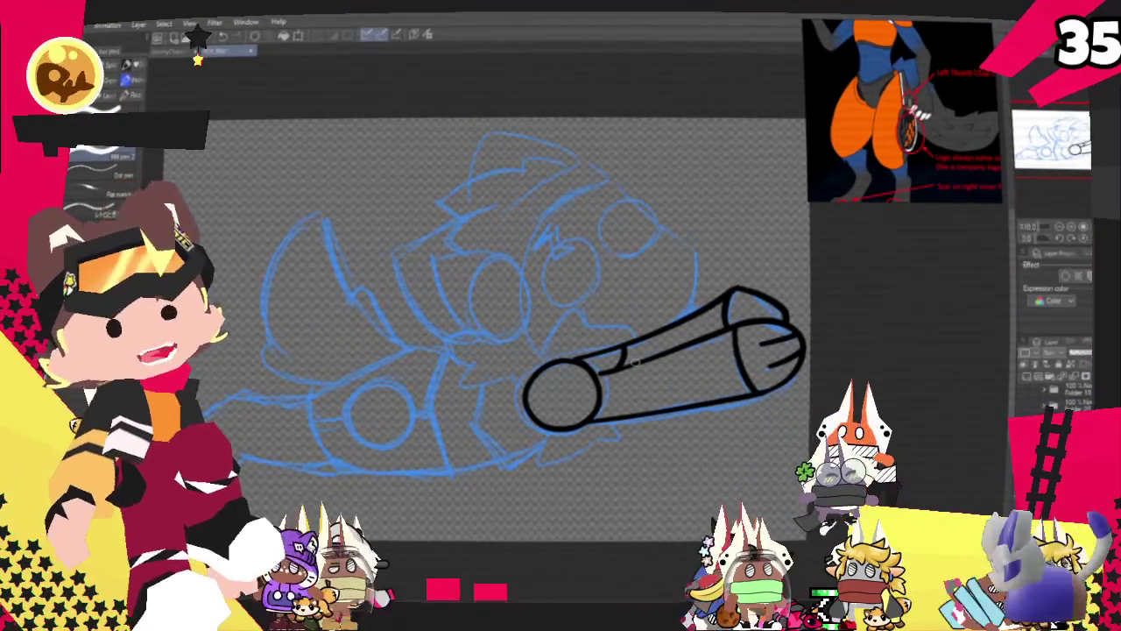
{"action": "left_click_drag", "start_coordinate": [635, 360], "coordinate": [622, 399]}
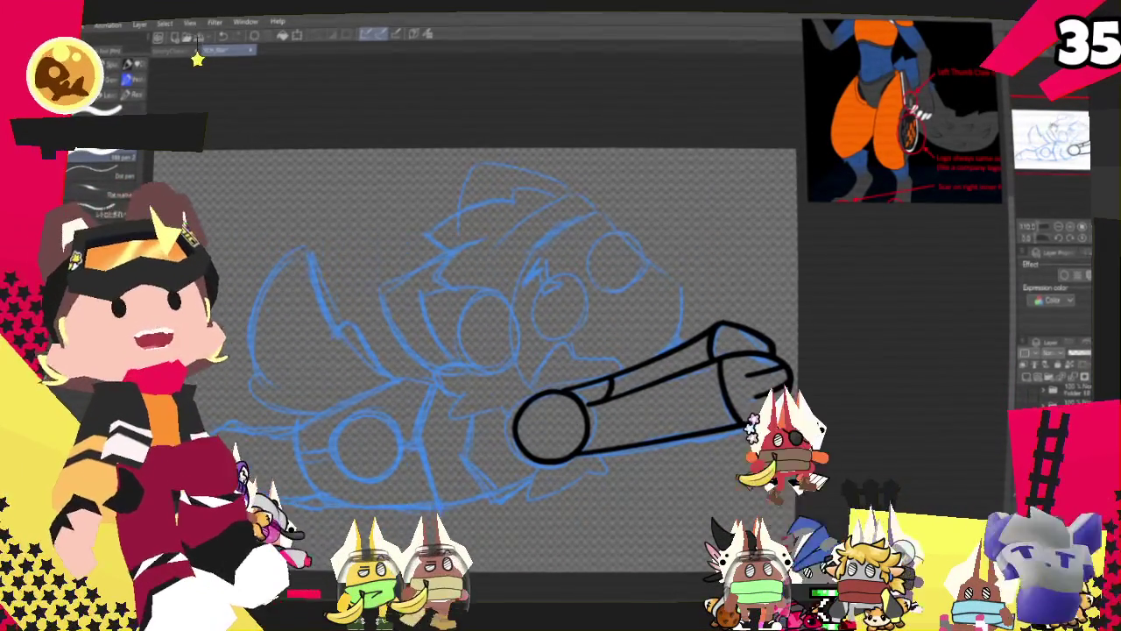
{"action": "left_click_drag", "start_coordinate": [552, 425], "coordinate": [564, 412]}
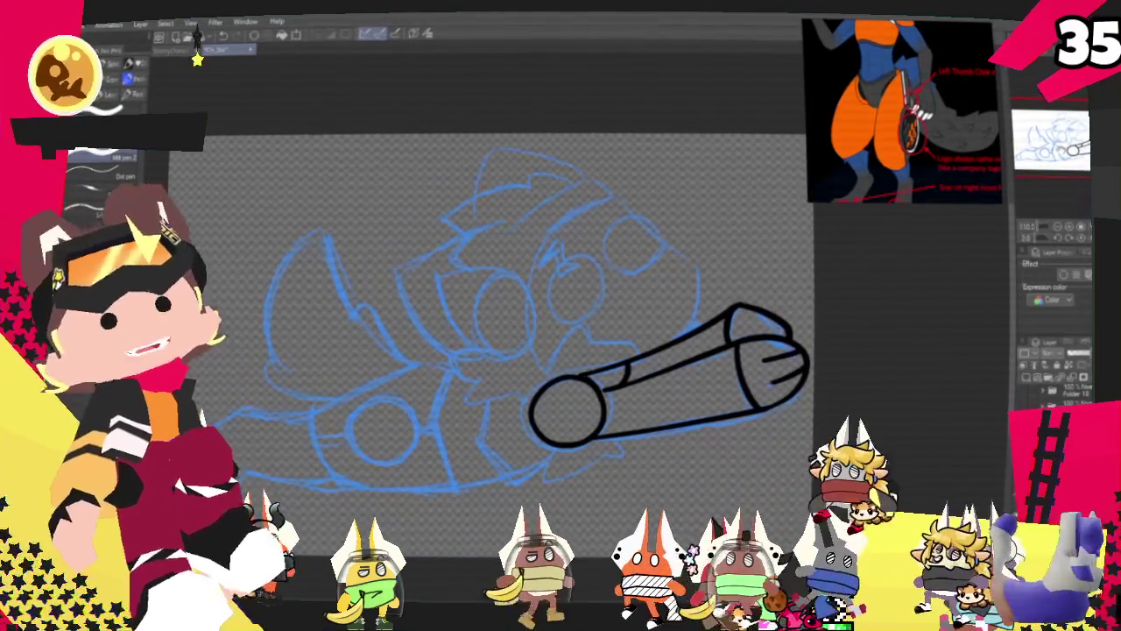